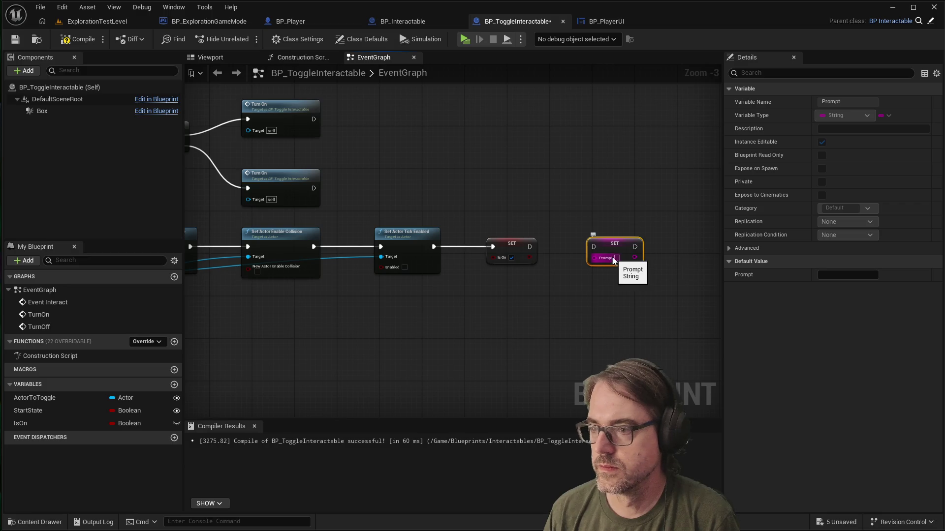
Step: Set the Prompt SET value to 'Turn Off' and chain it after the IsOn SET node
text(Turn Off)
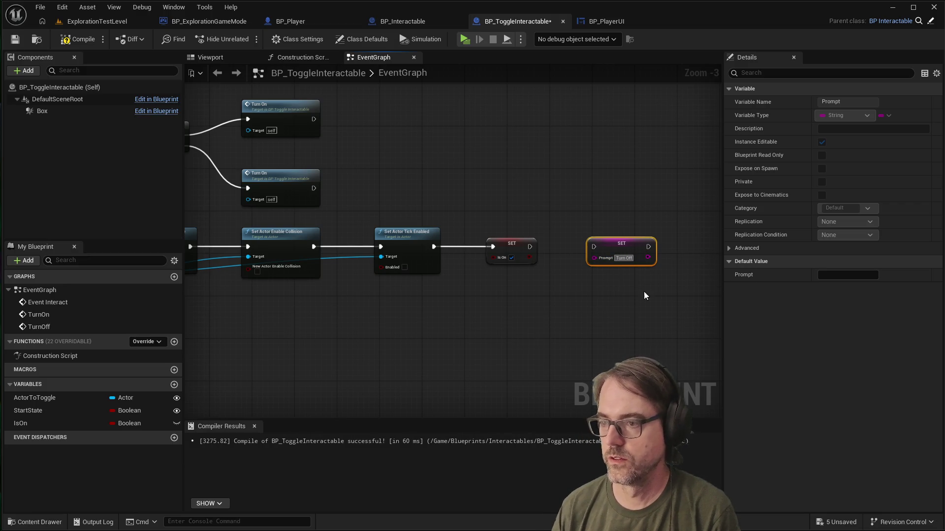
click(581, 272)
drag(529, 246, 593, 246)
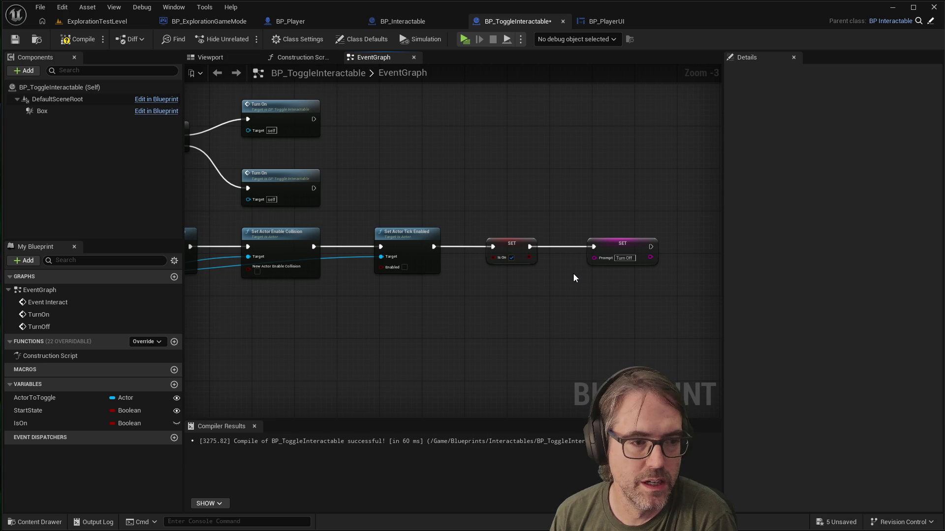
scroll(574, 274, down, 2)
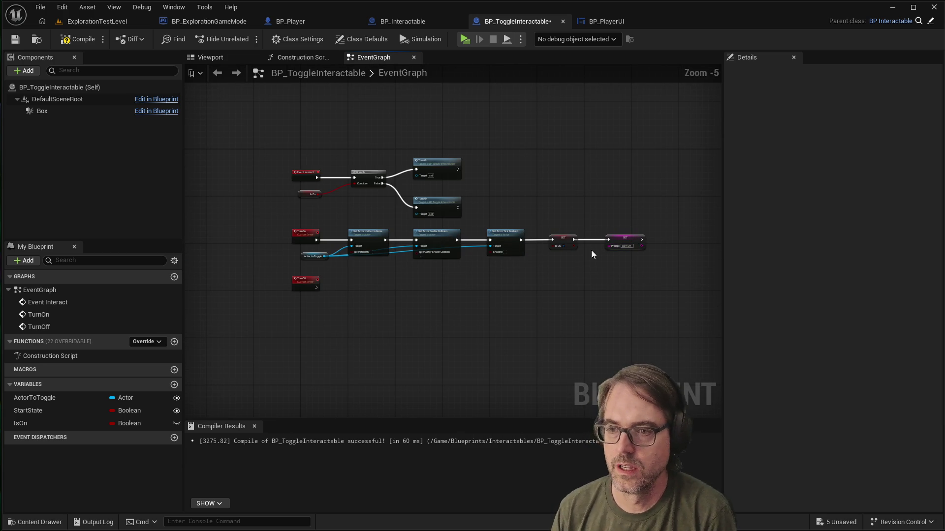
Step: Copy the TurnOn node chain with Ctrl+C/Ctrl+V and place the duplicate beside the TurnOff event
mouse_move(672, 226)
mouse_down()
mouse_move(406, 279)
mouse_move(335, 282)
mouse_move(326, 273)
mouse_up()
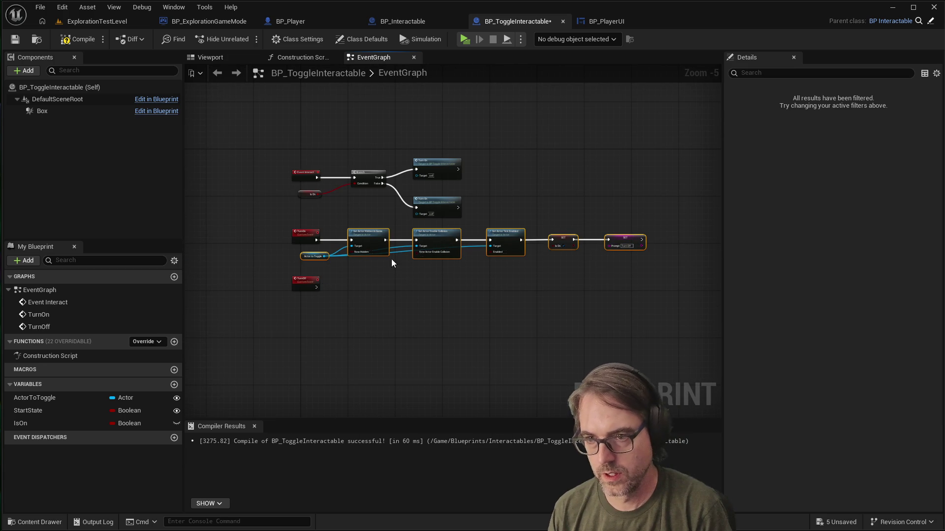
click(340, 230)
mouse_move(676, 227)
mouse_down()
mouse_move(435, 267)
mouse_move(324, 272)
mouse_up()
key(ctrl+c)
key(ctrl+v)
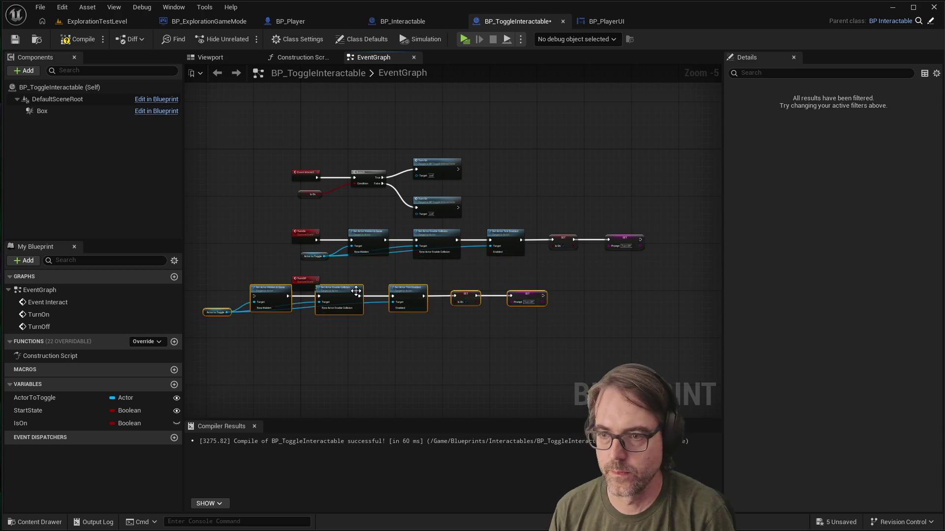
drag(434, 291, 430, 287)
scroll(322, 293, up, 3)
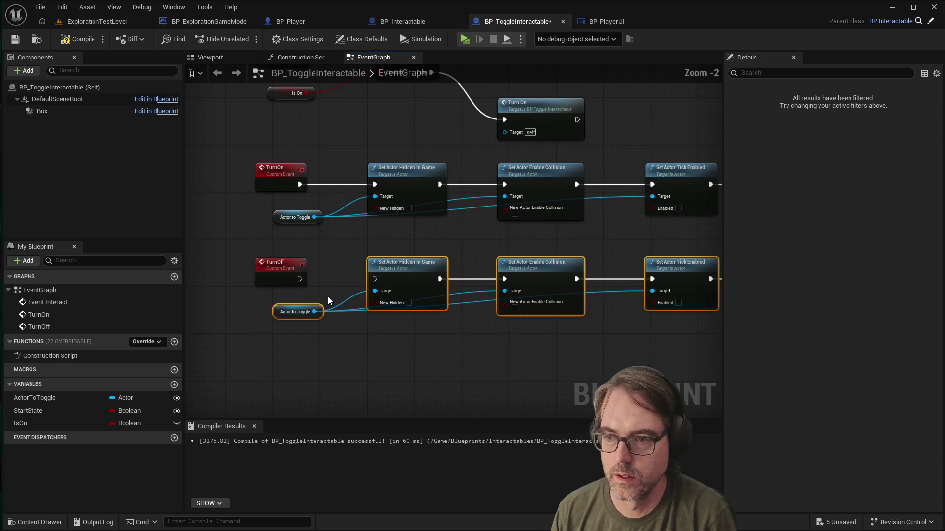
Step: Wire the TurnOff event's exec pin into the pasted Set Actor Hidden In Game node
drag(299, 279, 370, 278)
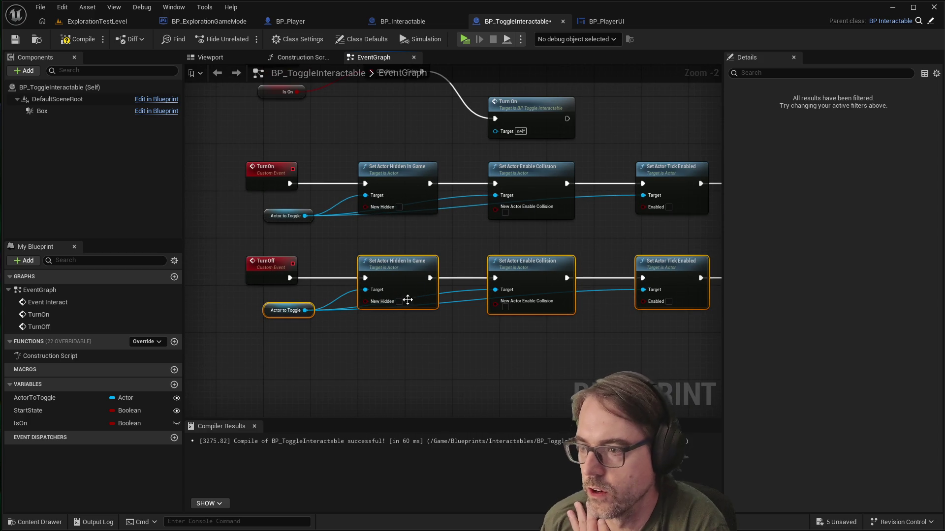
scroll(376, 261, down, 1)
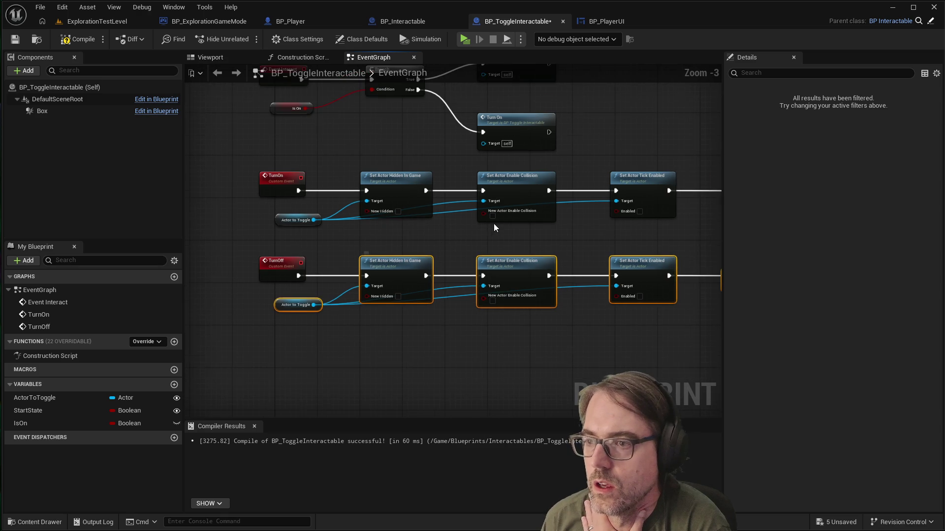
scroll(494, 224, up, 1)
scroll(506, 211, up, 1)
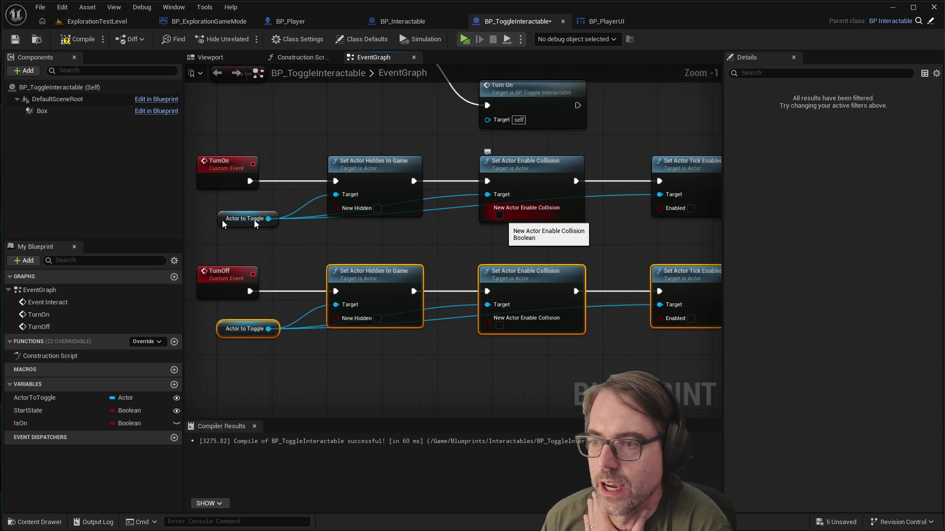
Step: Tick New Actor Enable Collision and Enabled on the TurnOn chain's nodes
click(500, 215)
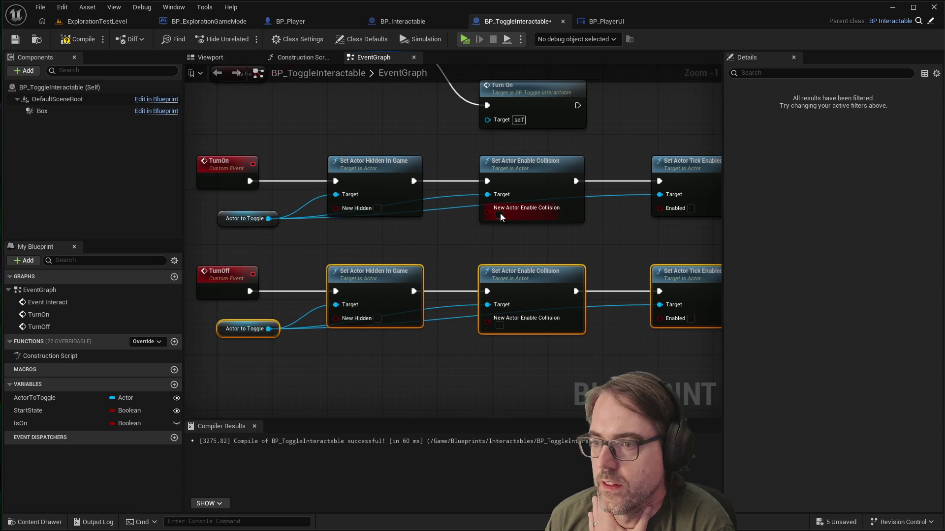
click(691, 209)
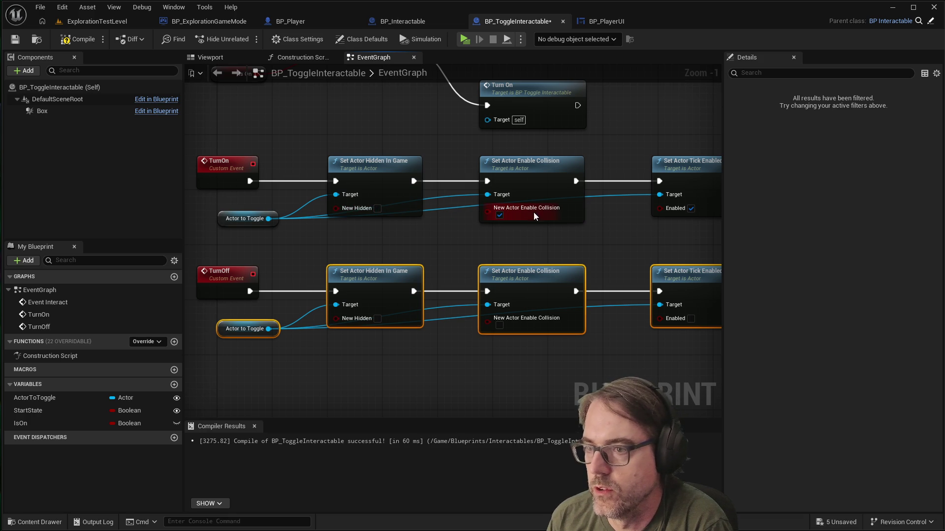
scroll(426, 224, down, 1)
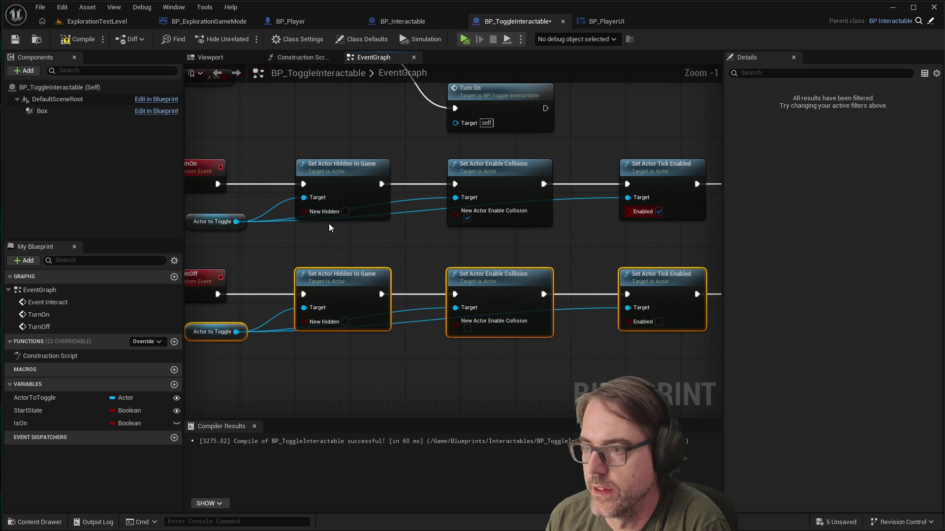
scroll(328, 224, down, 2)
scroll(574, 237, up, 1)
scroll(510, 248, down, 1)
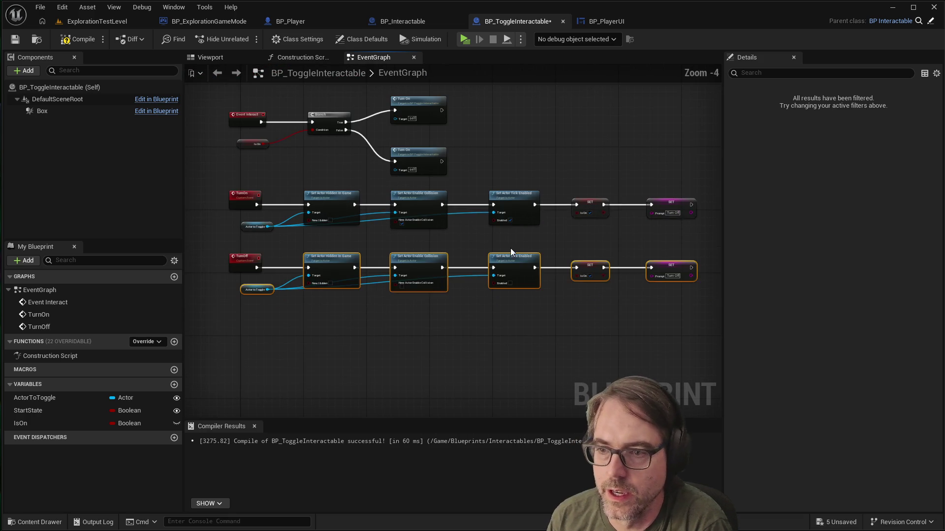
Step: On the TurnOff chain, tick New Hidden and untick Is On in the SET node
scroll(336, 288, up, 1)
click(349, 286)
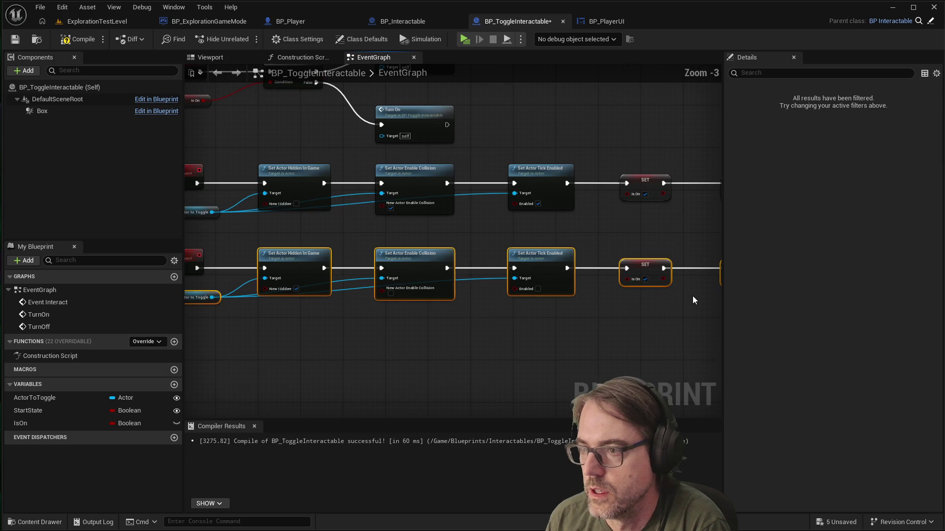
click(645, 279)
Step: Change the TurnOff chain's Prompt value to 'Turn On' and compile the blueprint
scroll(651, 302, down, 1)
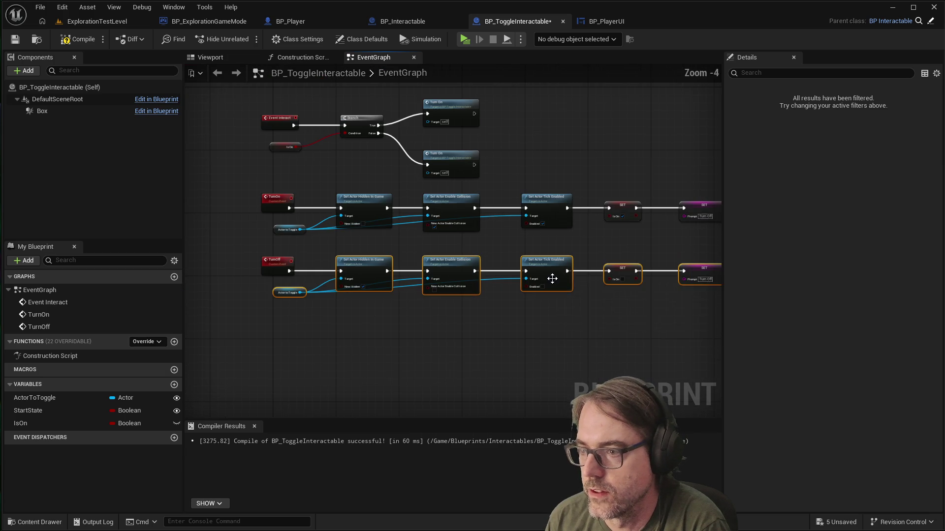
click(710, 279)
text(Turn On)
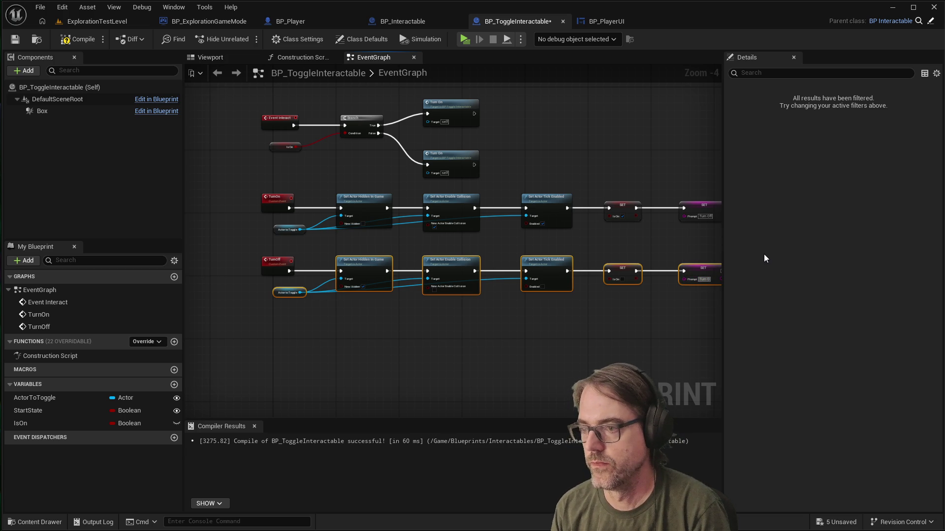
click(632, 320)
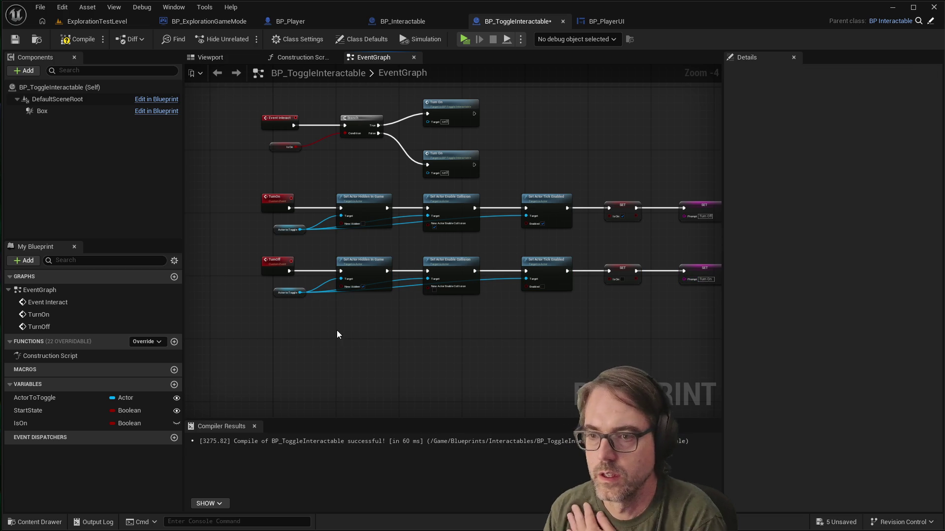
click(16, 43)
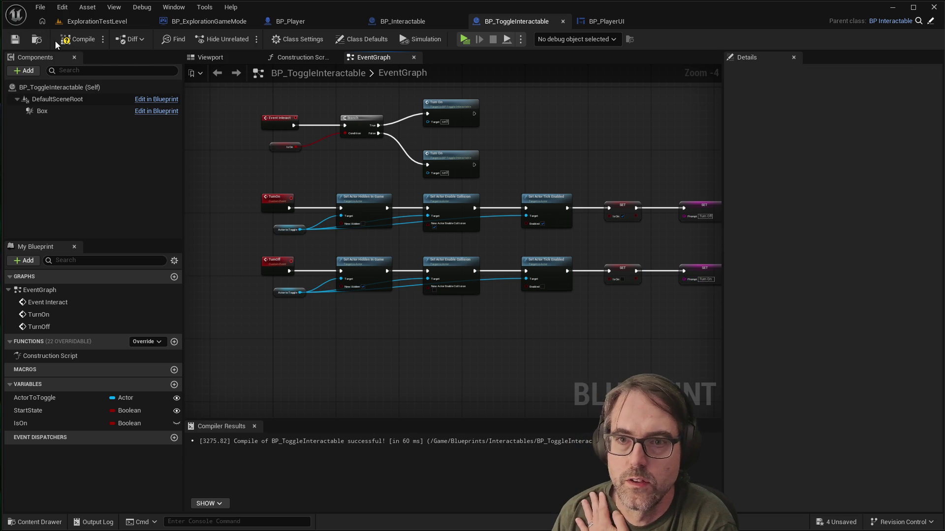
Step: Playtest the level by walking toward the cube, then return to the ExplorationTestLevel tab
click(464, 40)
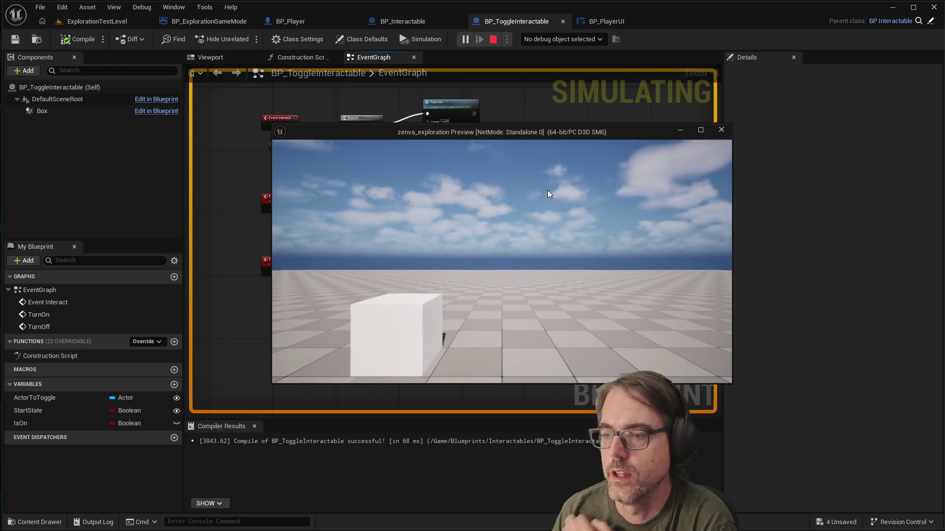
key(w)
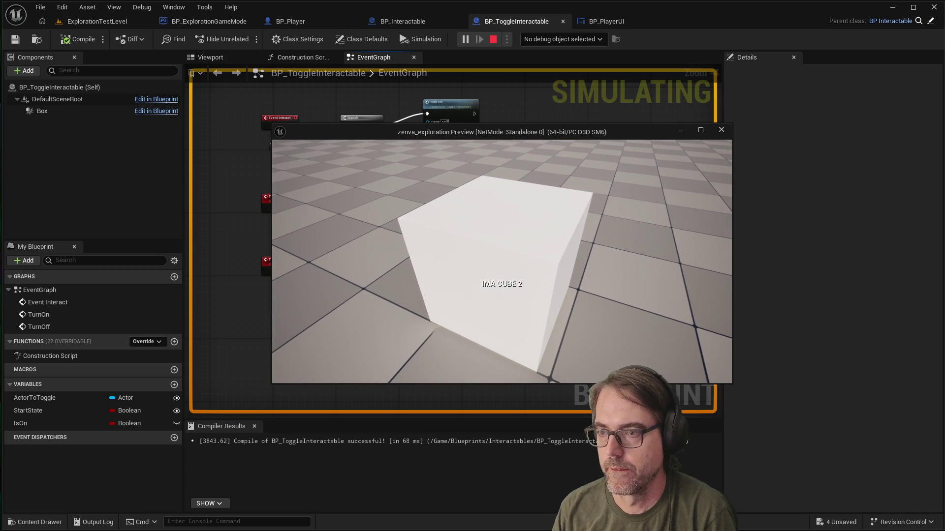
key(Escape)
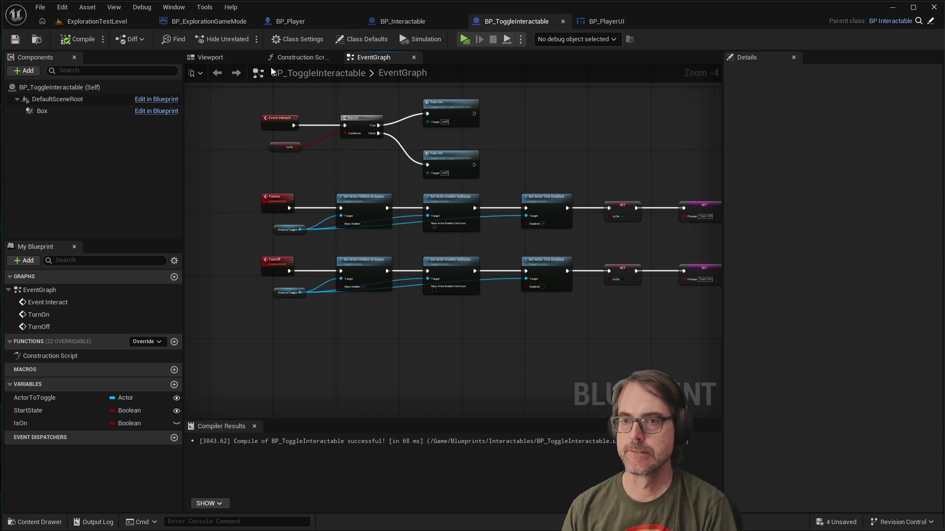
click(108, 24)
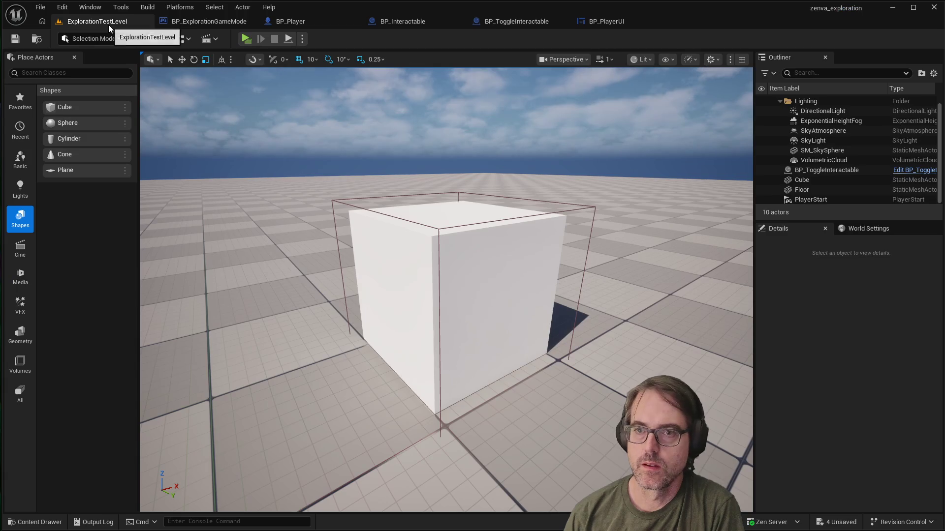
click(205, 22)
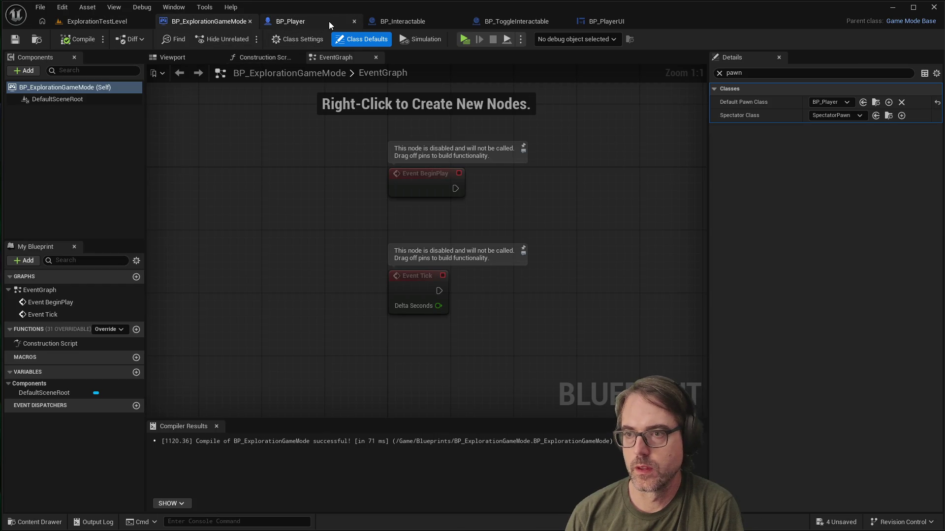
click(409, 19)
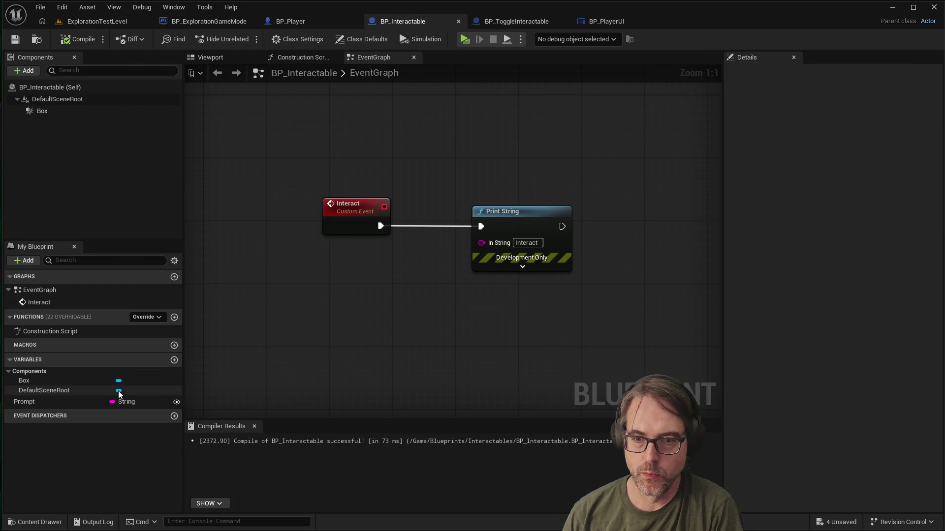
click(506, 22)
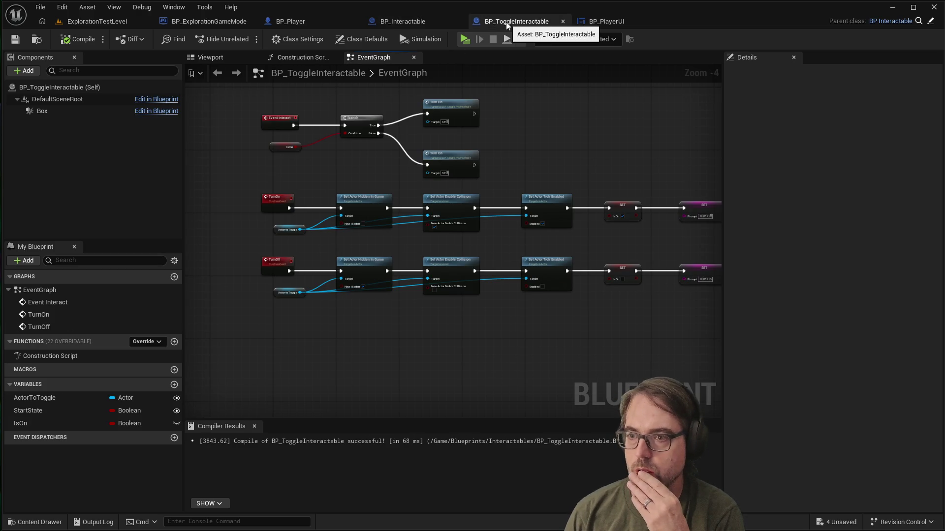
scroll(257, 229, up, 1)
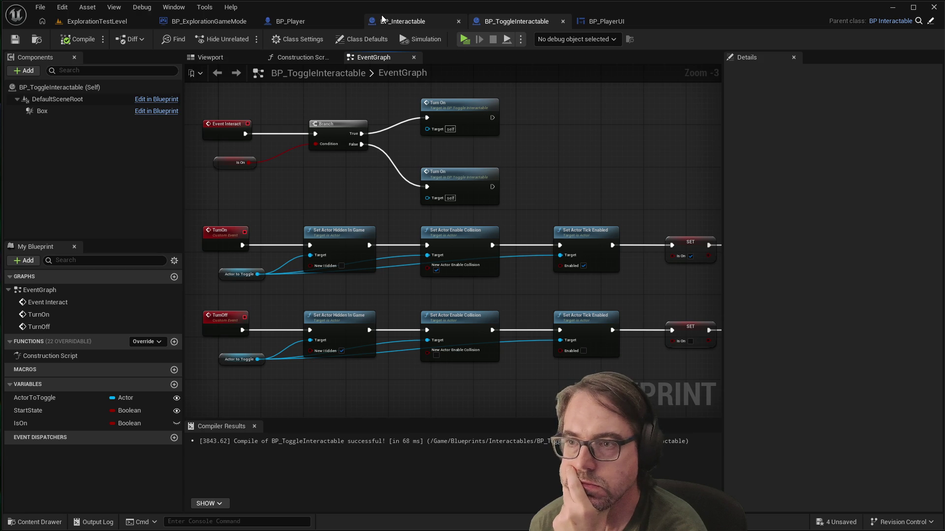
click(105, 22)
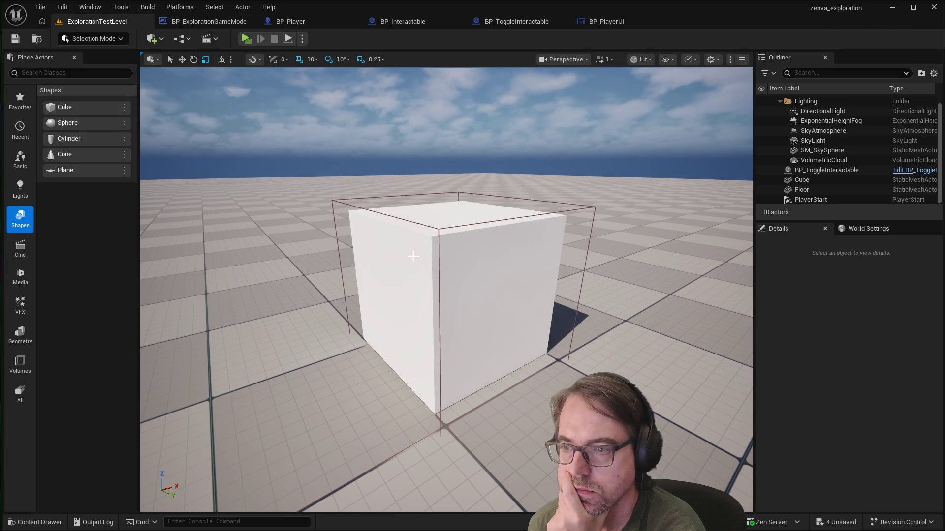
Step: Select the placed BP_ToggleInteractable actor and clear its Prompt text
click(336, 204)
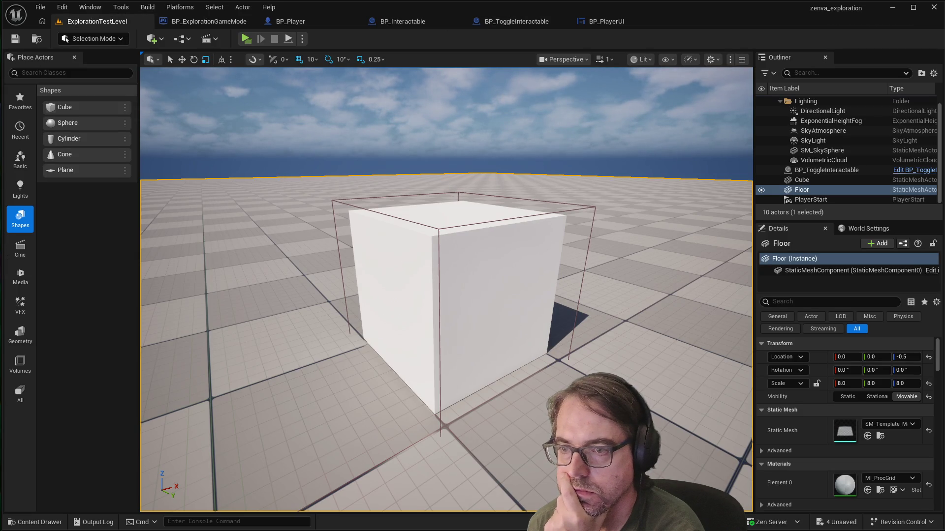
click(814, 170)
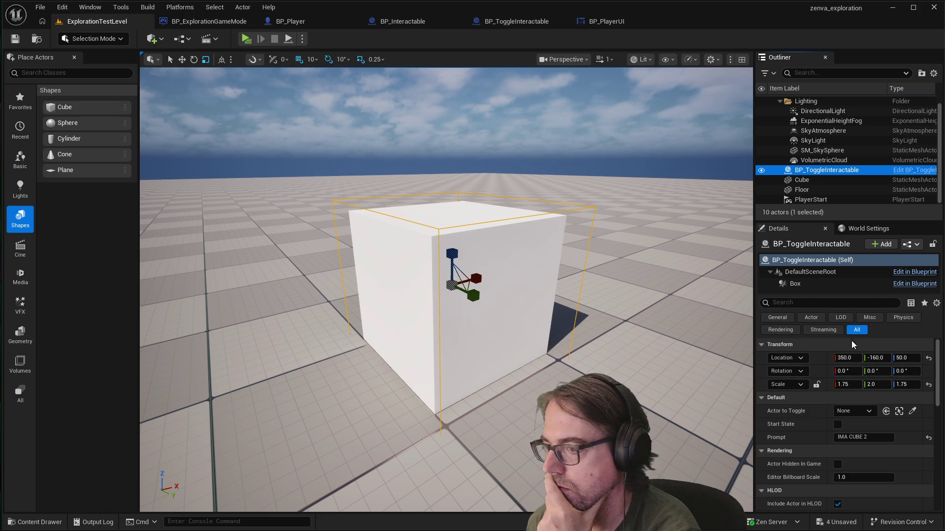
double_click(857, 438)
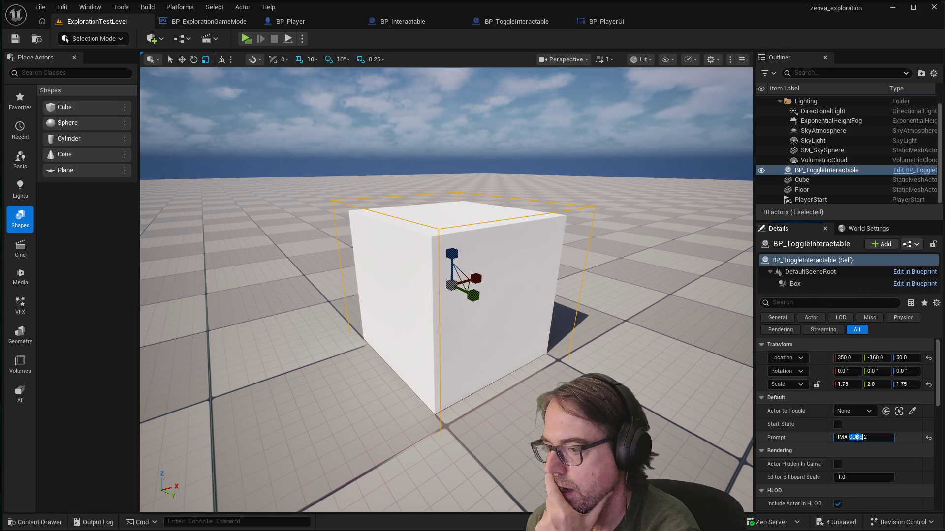
key(ctrl+a)
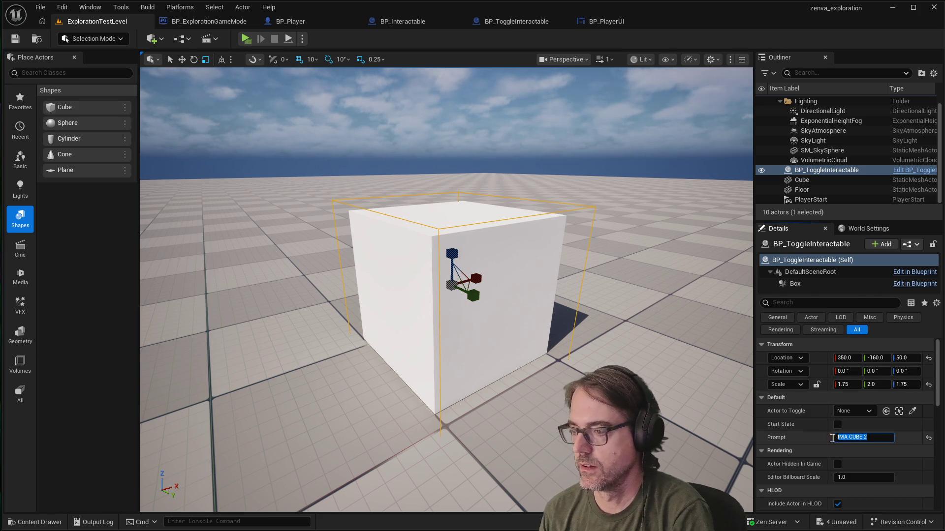
key(BackSpace)
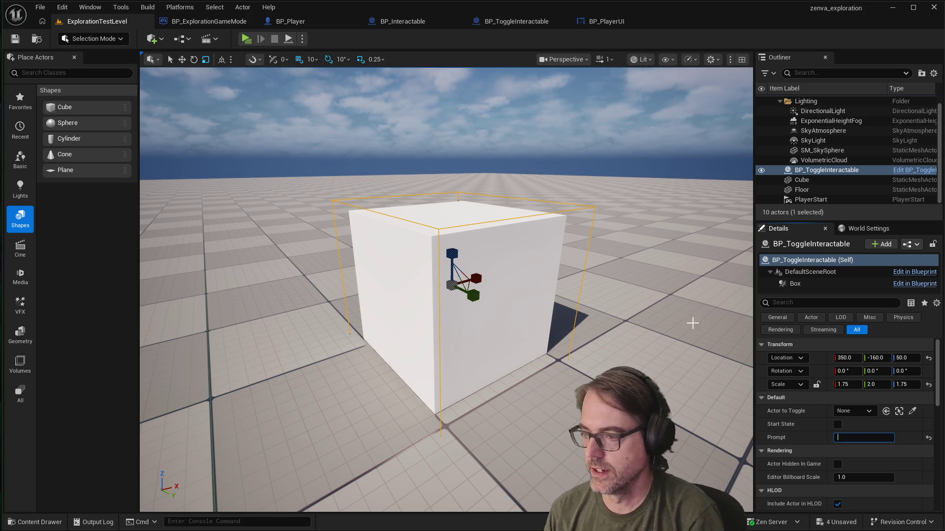
Step: Save the level and launch a preview playtest, walking toward the cube
click(643, 298)
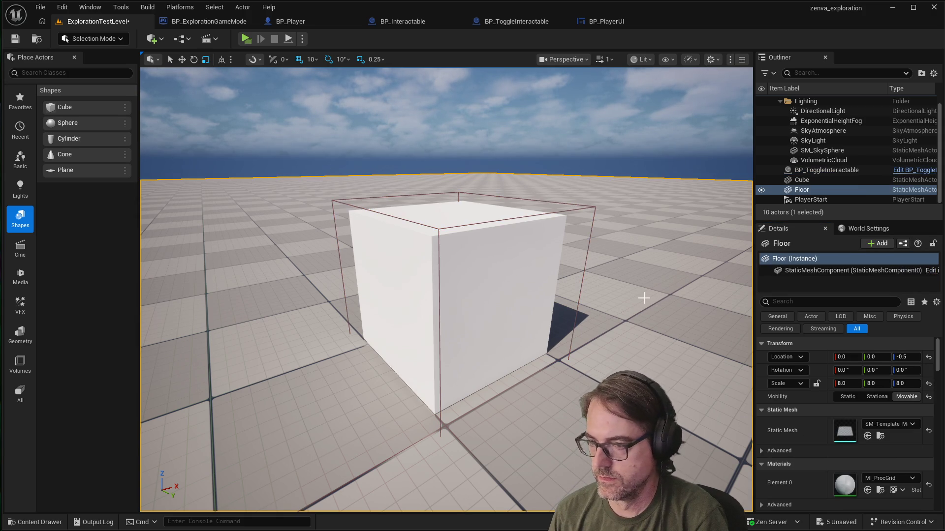
click(477, 291)
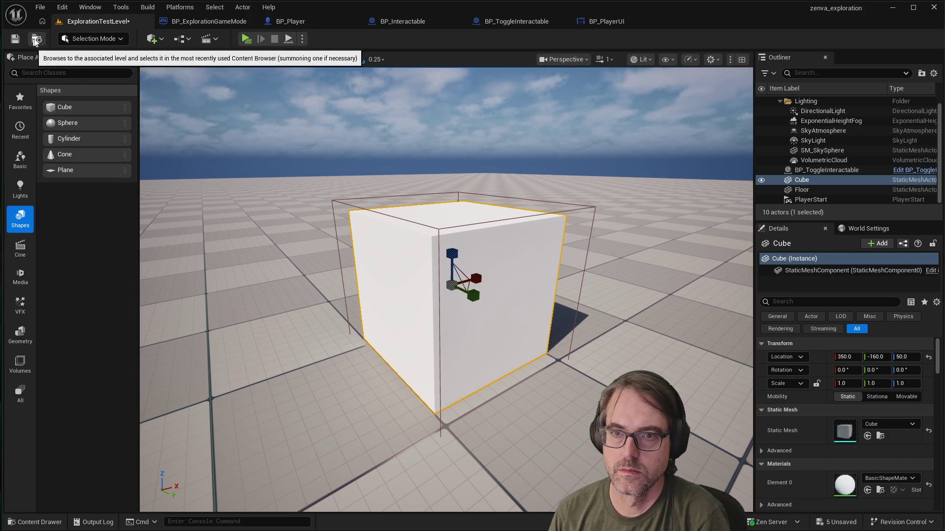
click(13, 39)
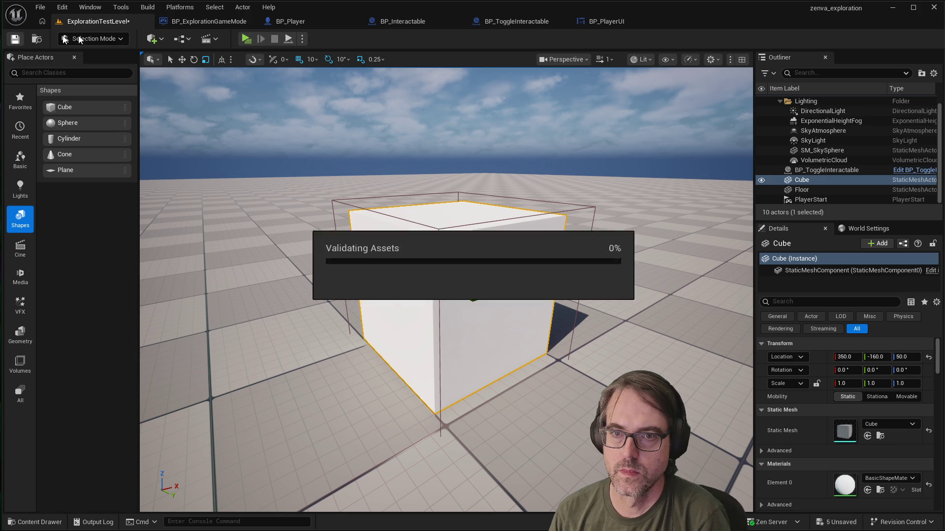
click(247, 39)
click(474, 256)
key(w)
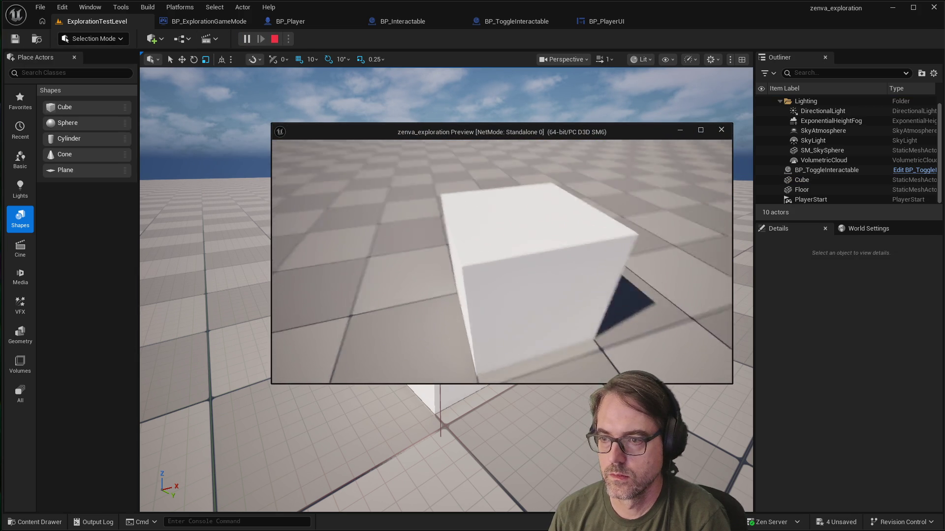
Step: Stop the play session and select BP_ToggleInteractable in the level
key(Escape)
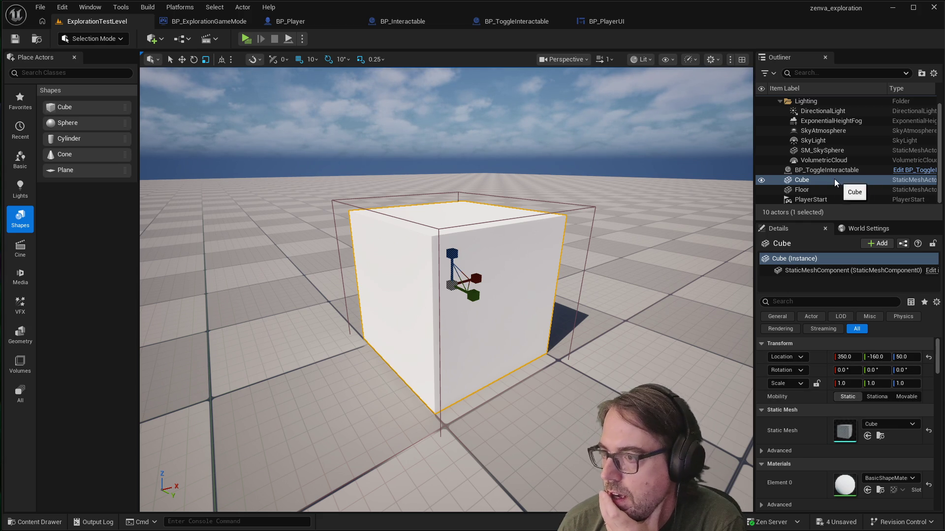
click(821, 170)
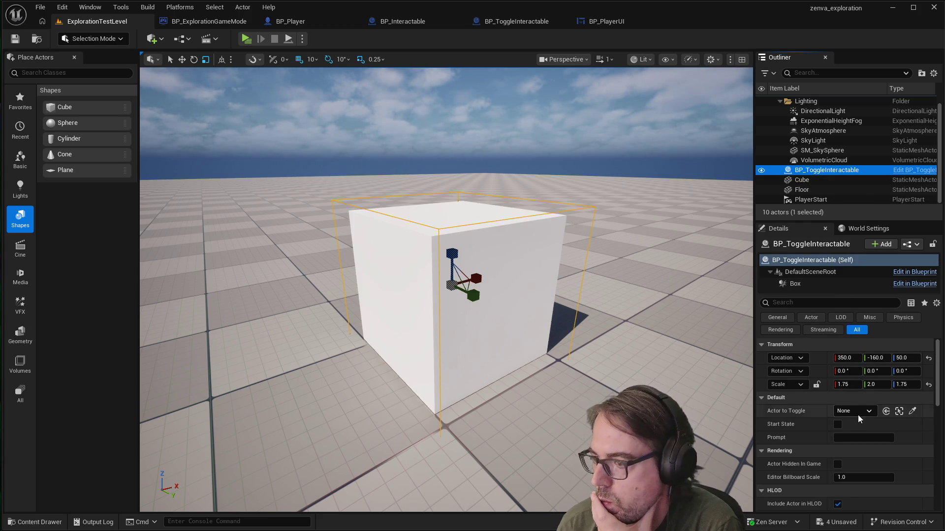
Step: Set the toggle actor's Prompt to 'Whatever', tick Start State, and start playing the level
click(854, 438)
text(Whatever)
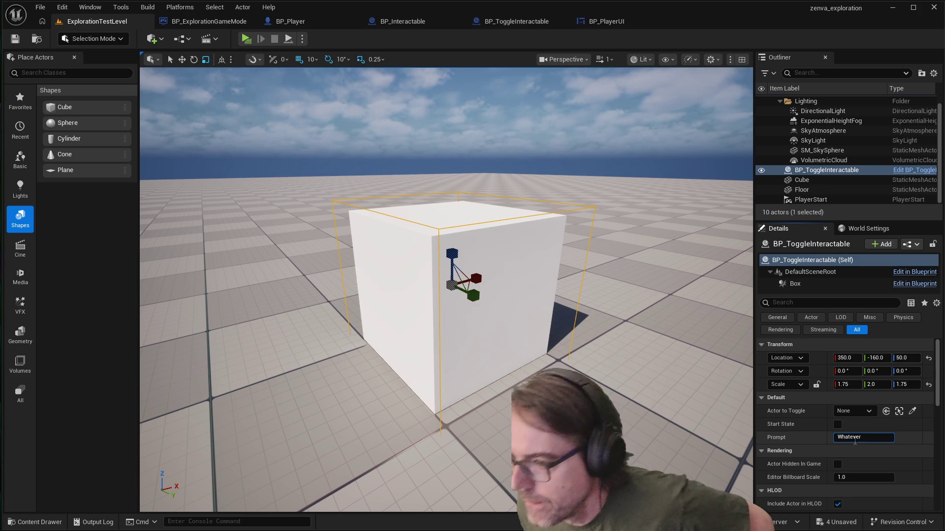
click(837, 424)
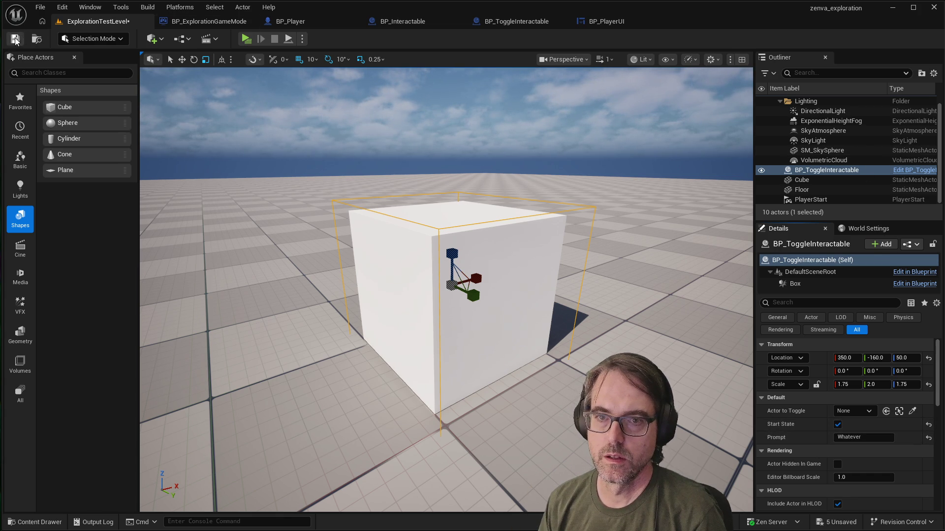
click(246, 39)
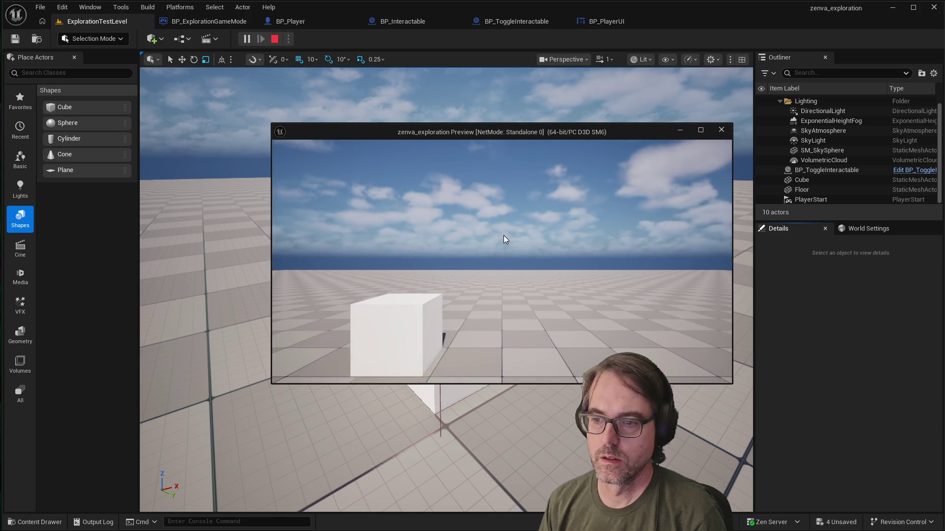
Step: Walk to the cube to check the 'Whatever' prompt, stop play, and open the BP_ToggleInteractable graph
key(w)
key(w)
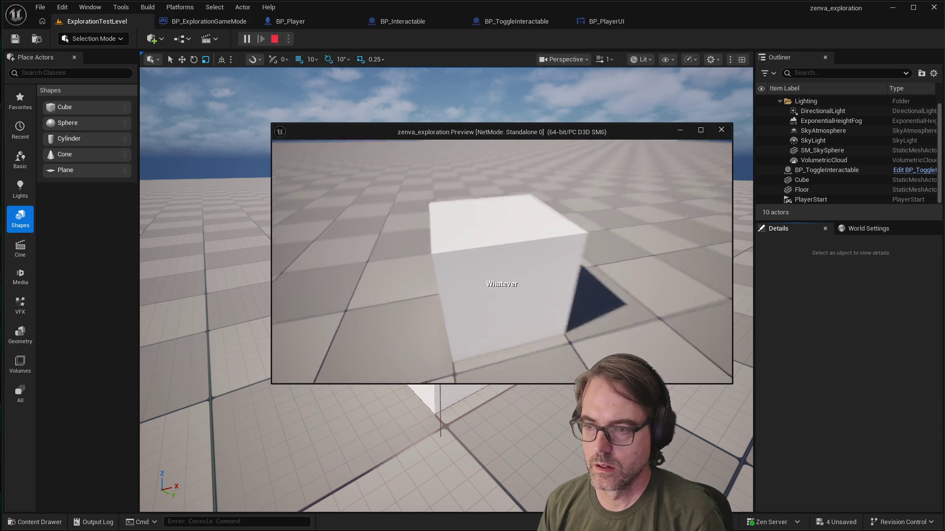
key(Escape)
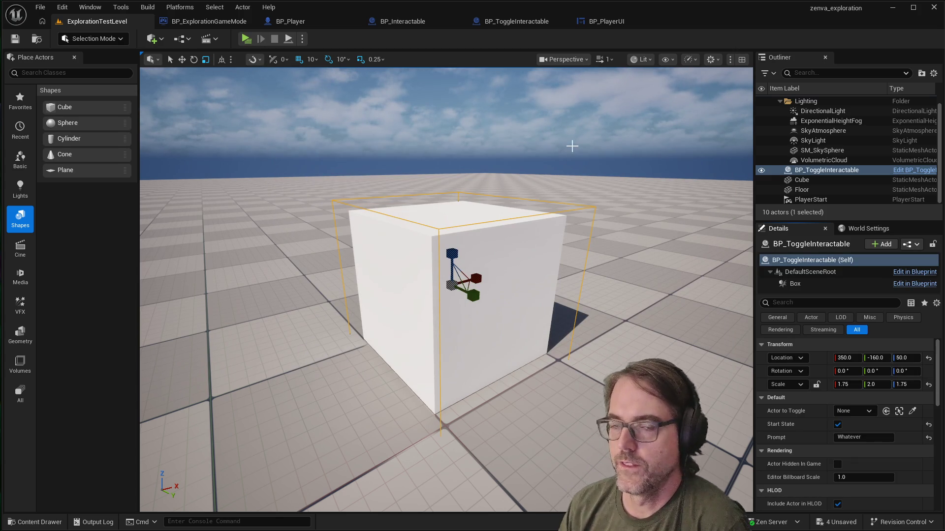
click(511, 22)
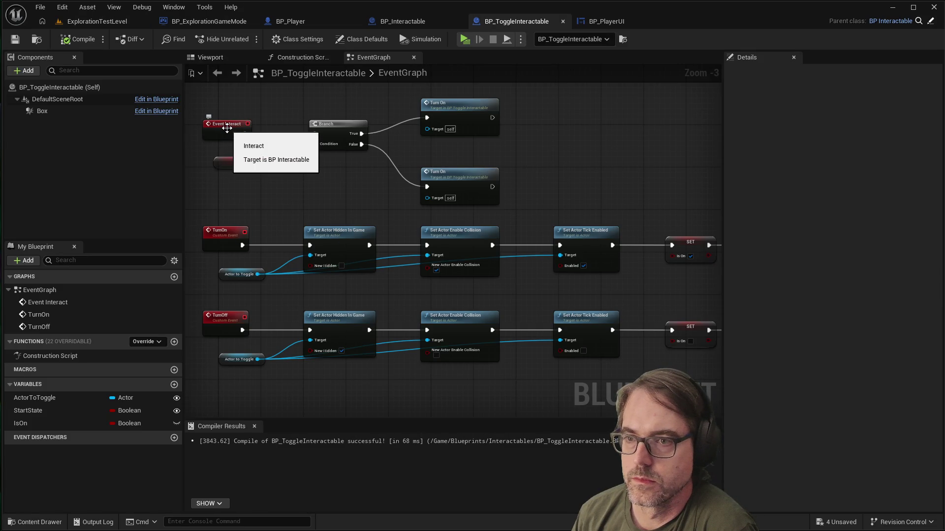
Step: Inspect the Event Interact node and the BP_PlayerUI, BP_Interactable and BP_Player tabs, then return to ExplorationTestLevel
click(227, 128)
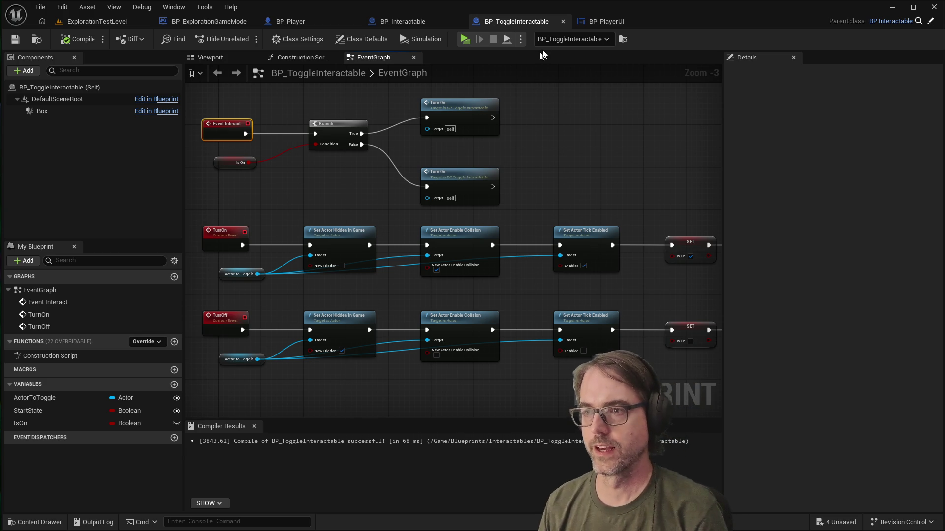
click(593, 21)
click(521, 25)
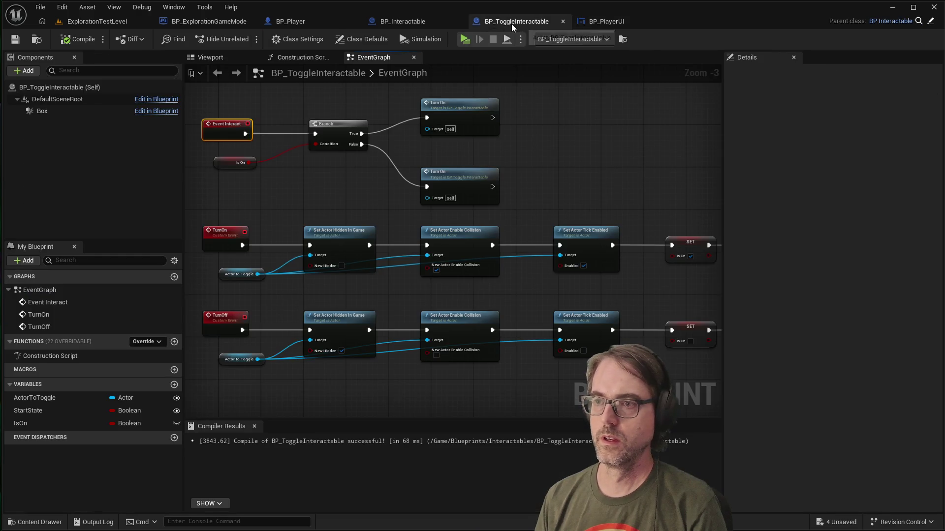
click(420, 22)
click(323, 19)
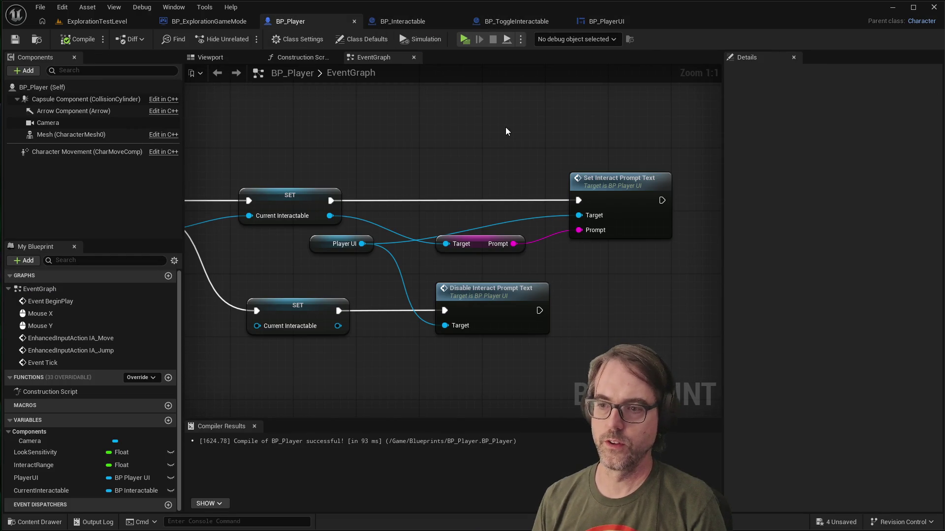
click(93, 21)
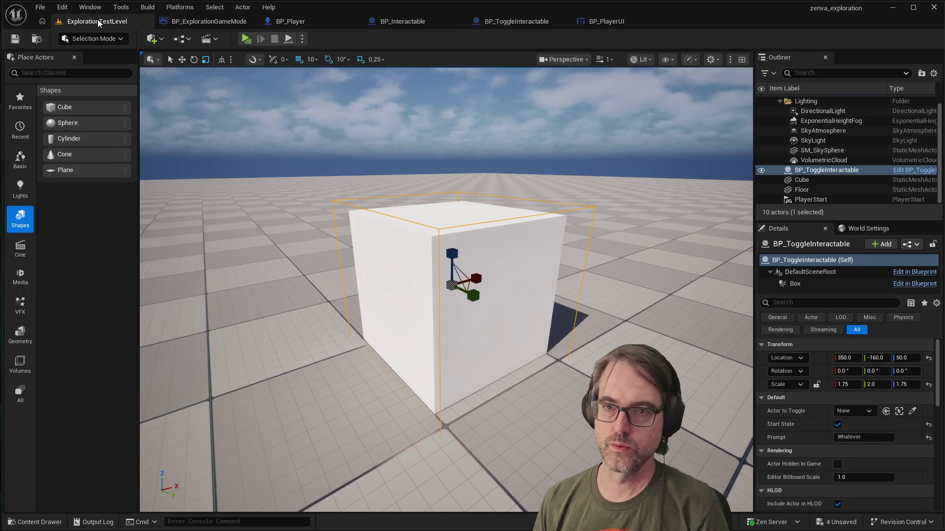
Step: Uncheck Start State in BP_ToggleInteractable's Details and save the level
scroll(435, 197, down, 4)
scroll(436, 202, up, 3)
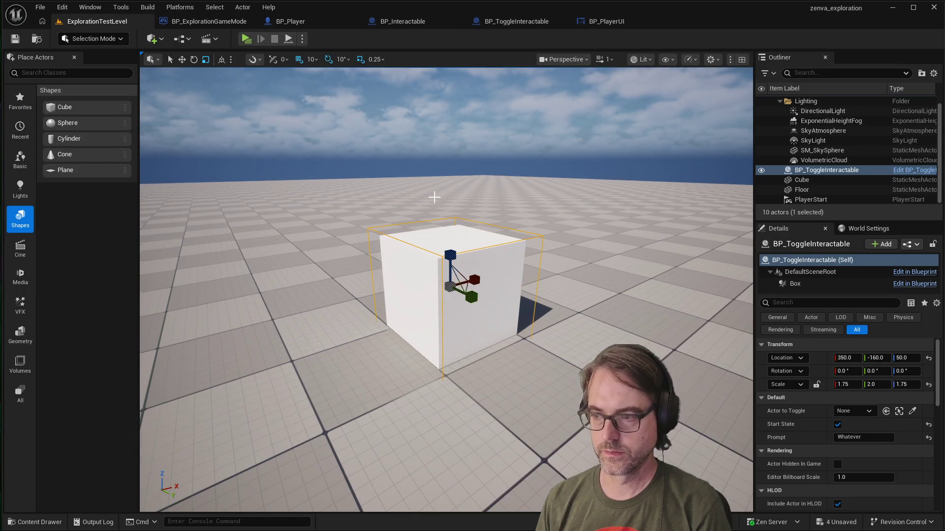
click(838, 424)
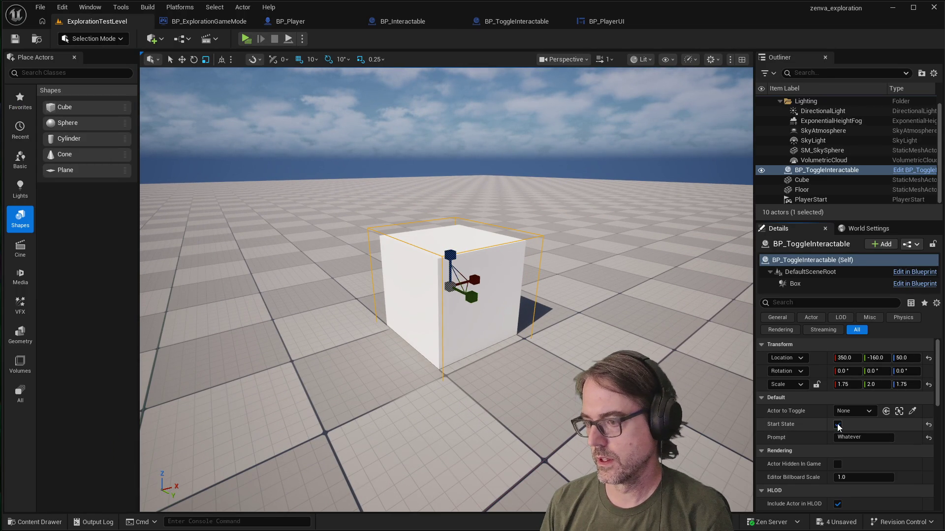
click(15, 38)
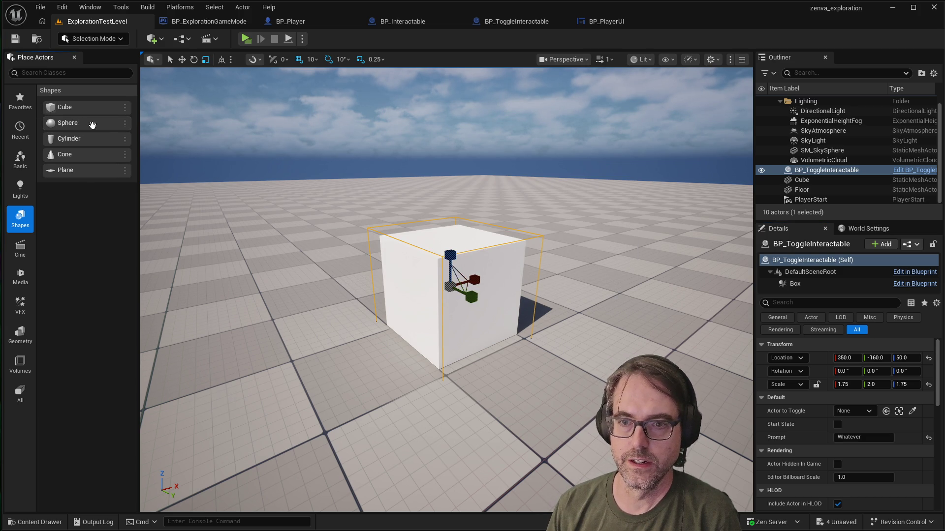
Step: Place a Sphere beside the cube and eyedrop it as BP_ToggleInteractable's Actor to Toggle
mouse_move(101, 124)
mouse_down()
mouse_move(239, 231)
mouse_move(339, 278)
mouse_up()
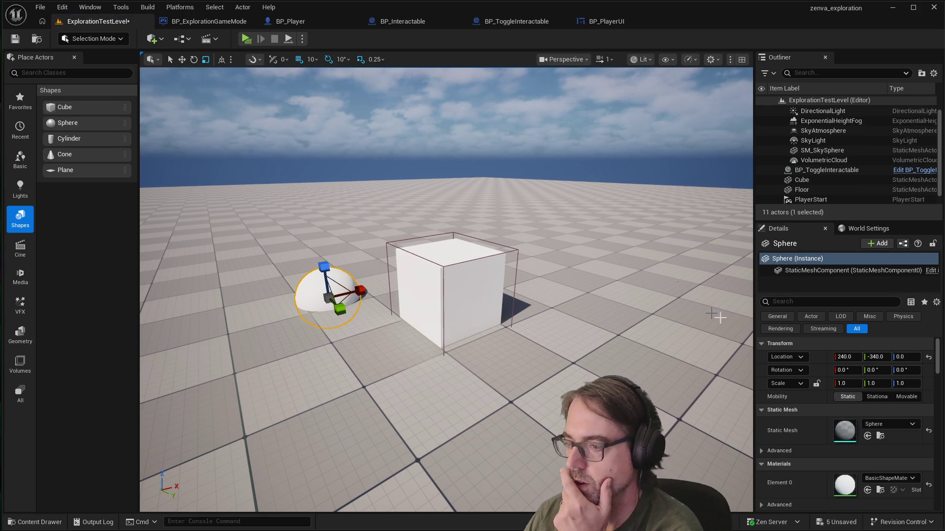
click(514, 251)
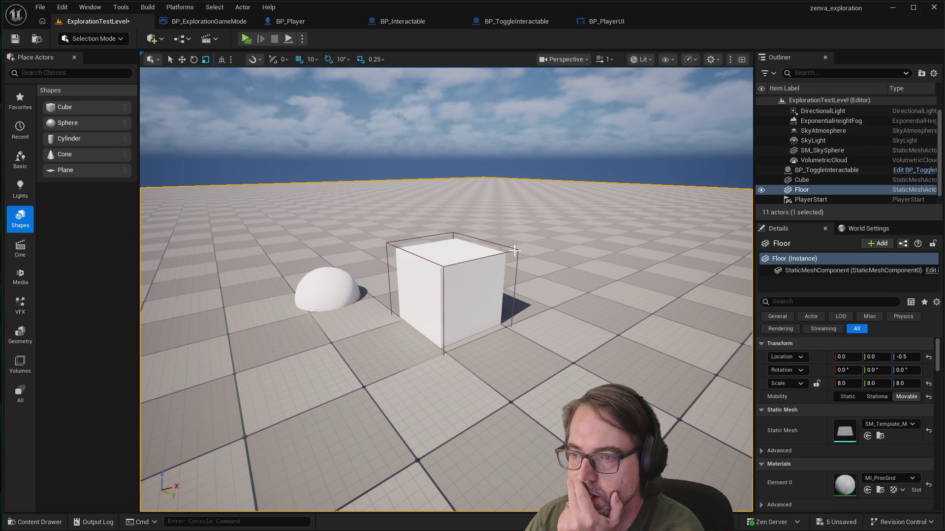
click(811, 171)
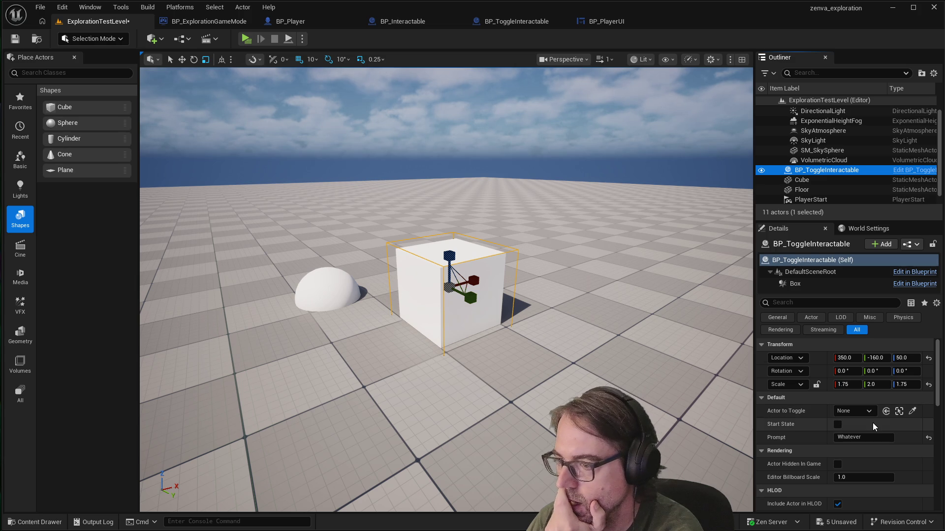
click(869, 412)
click(872, 413)
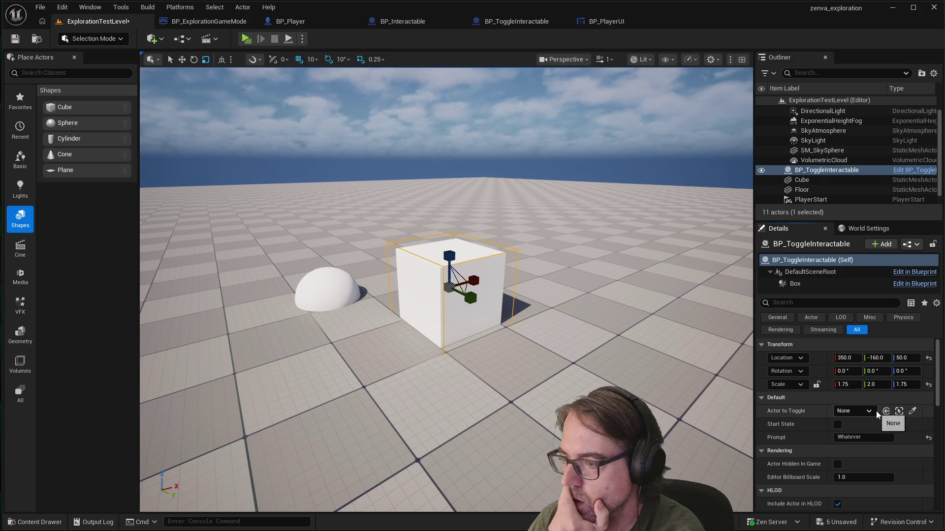
click(913, 411)
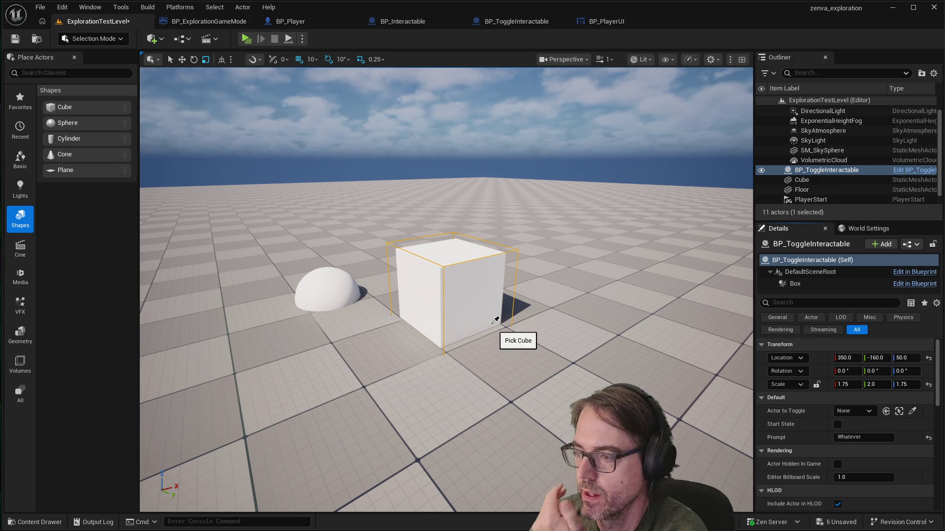
click(329, 282)
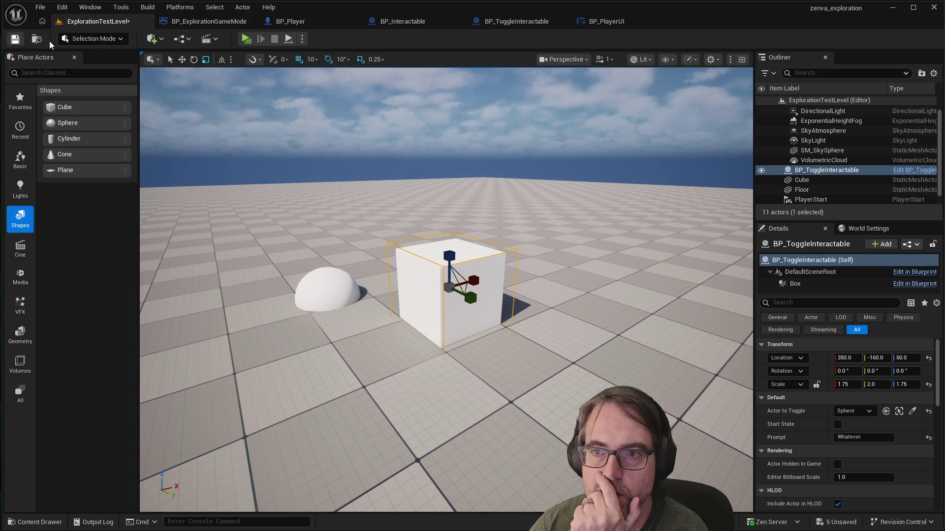
Step: Save, play, walk toward the cube beside the sphere, then stop the session
click(246, 38)
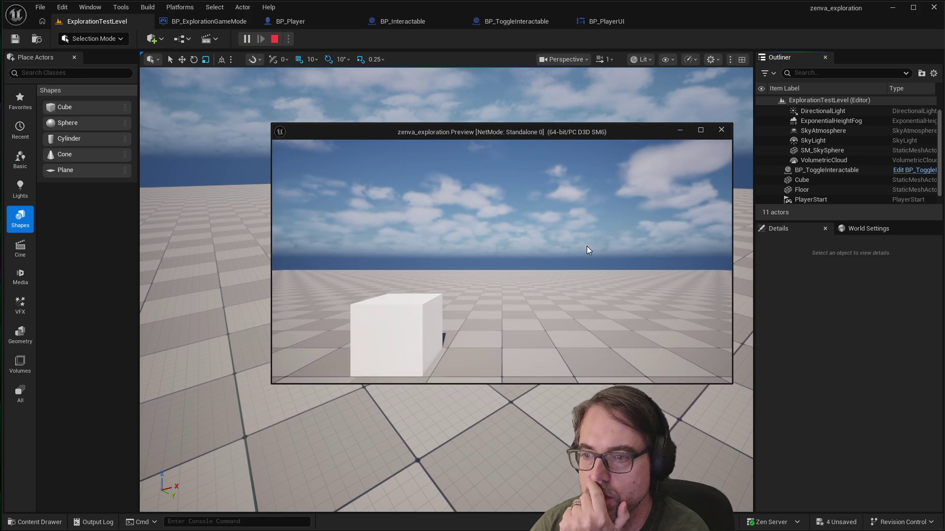
click(587, 250)
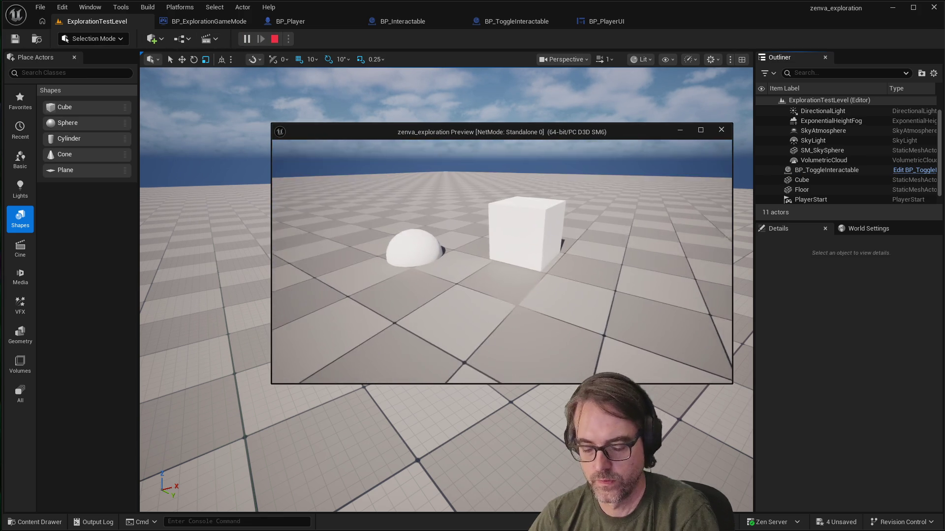
key(w)
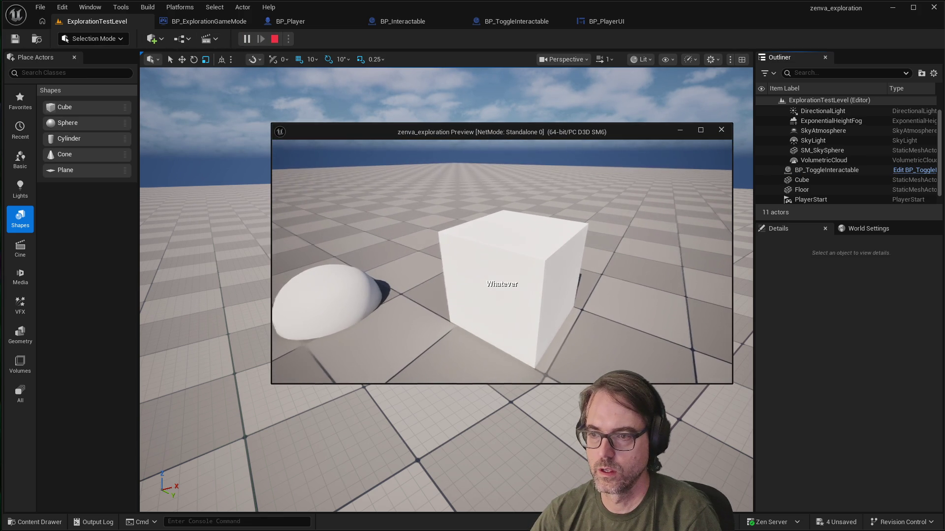
key(w)
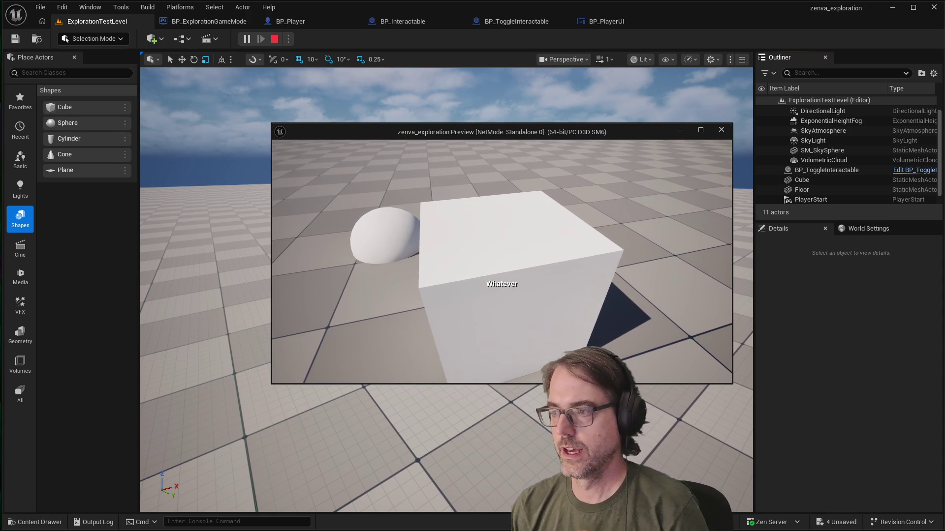
key(Escape)
click(457, 282)
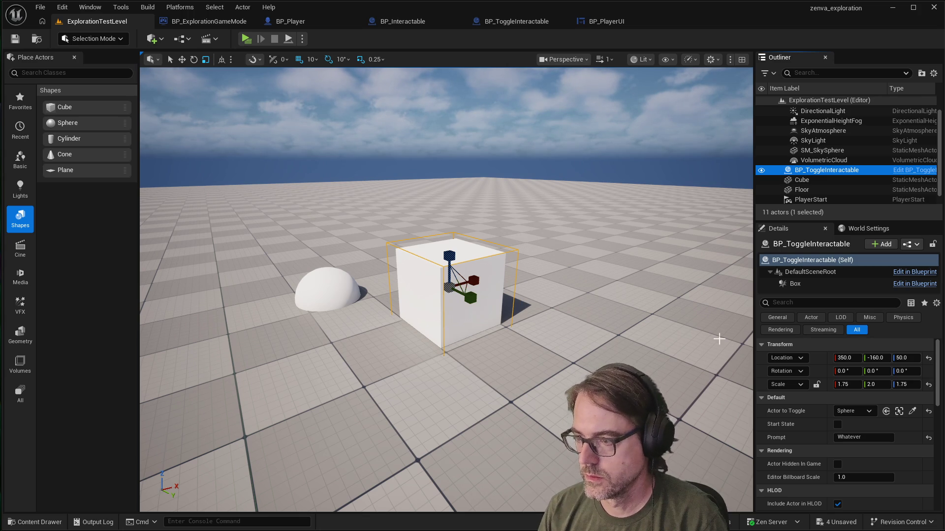
click(869, 411)
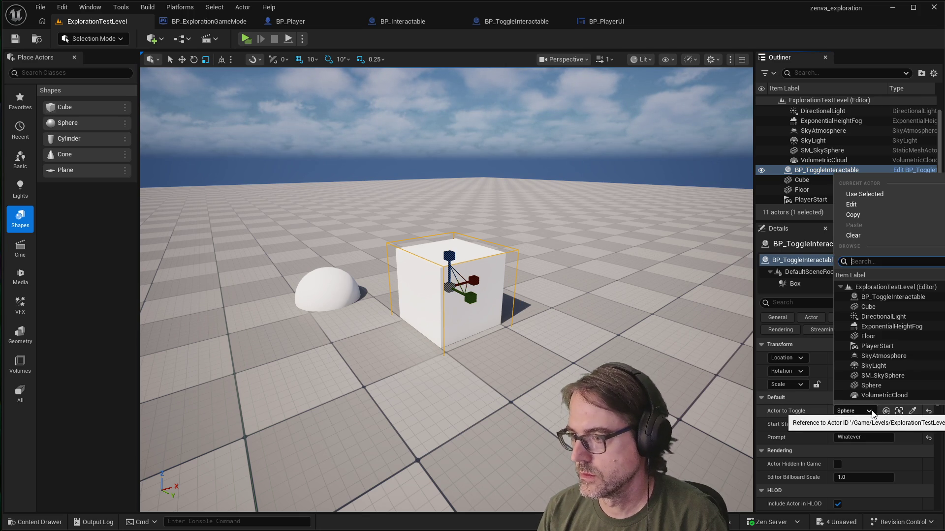
click(748, 359)
click(639, 345)
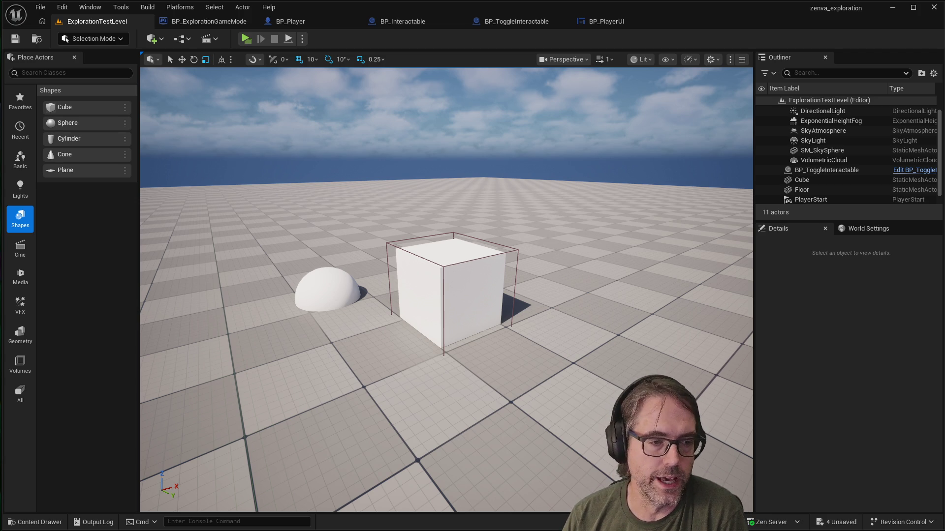
click(403, 283)
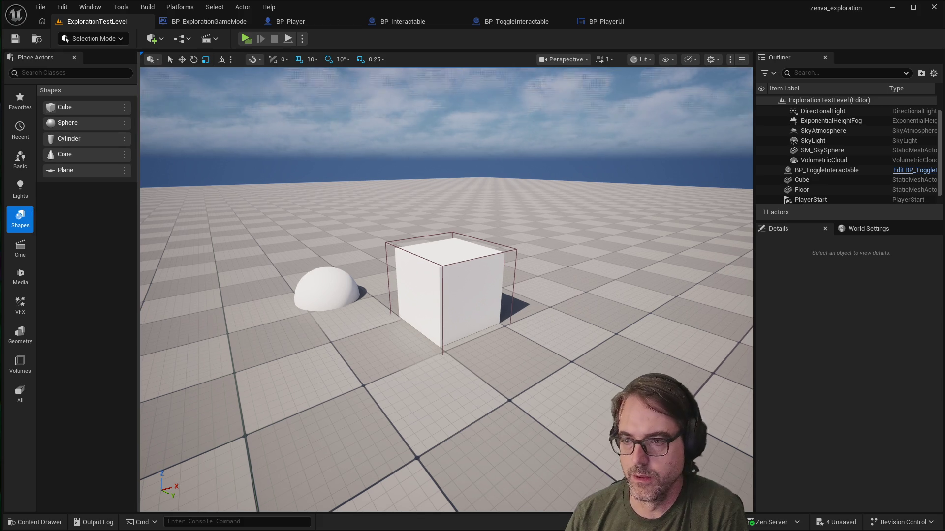
Step: Select the Floor and review its properties in the Details panel
click(547, 289)
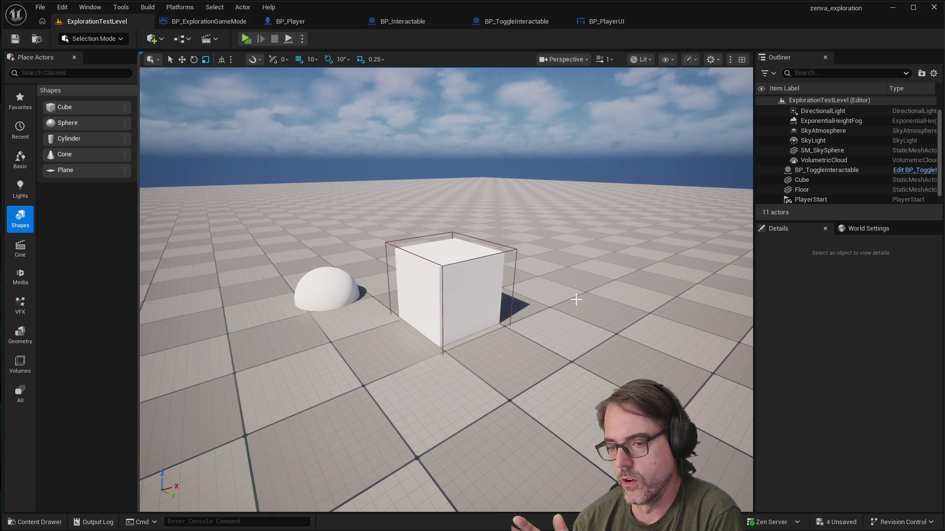
click(514, 250)
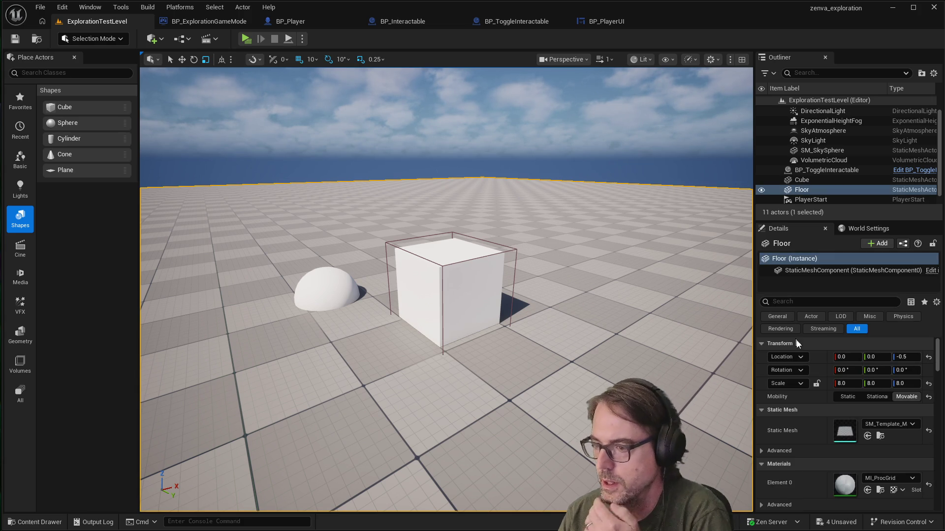
scroll(810, 367, down, 3)
scroll(810, 370, down, 5)
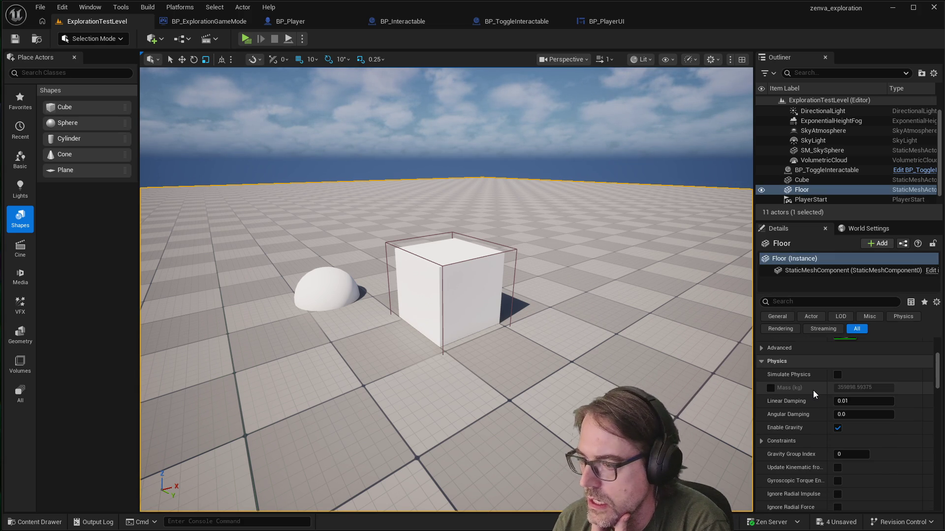
scroll(813, 391, up, 6)
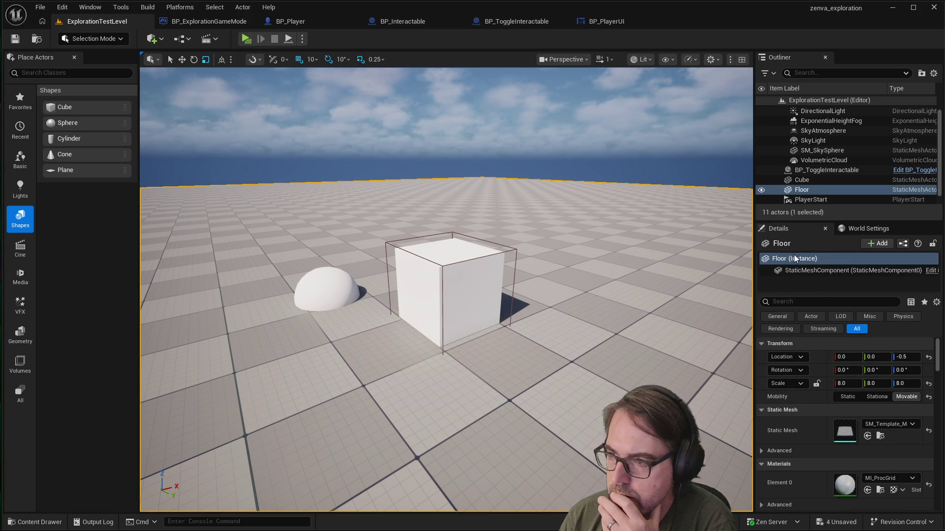
Step: Review BP_ToggleInteractable's Details, then switch to the BP_Player event graph
click(813, 168)
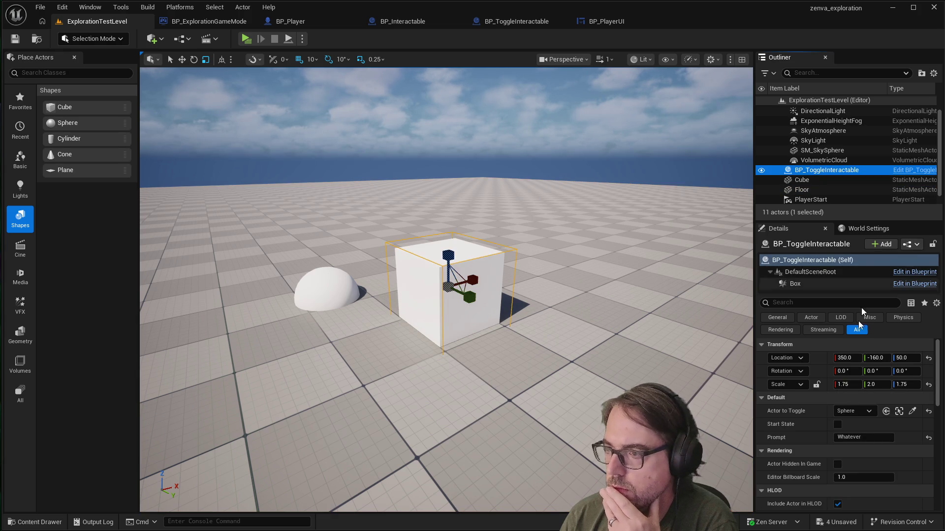
scroll(836, 373, down, 1)
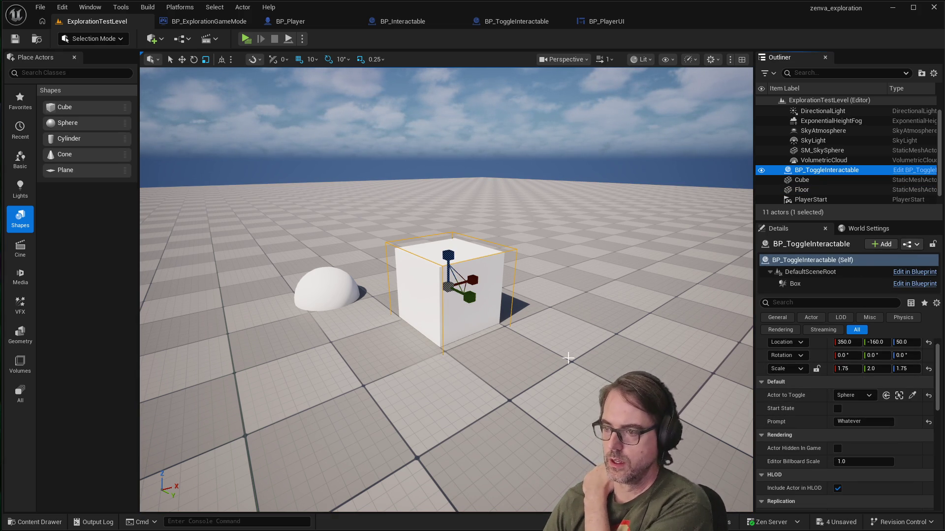
scroll(393, 284, up, 2)
scroll(392, 285, up, 3)
scroll(392, 284, down, 3)
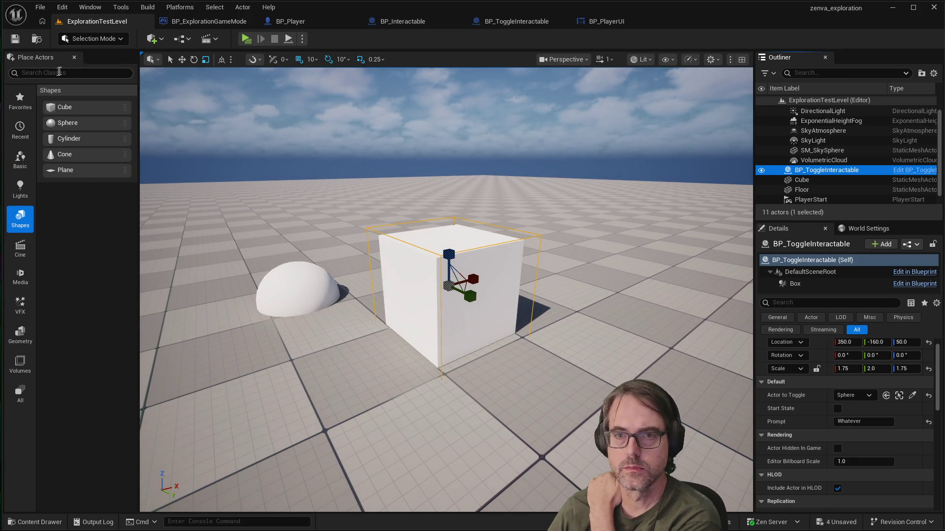
click(312, 22)
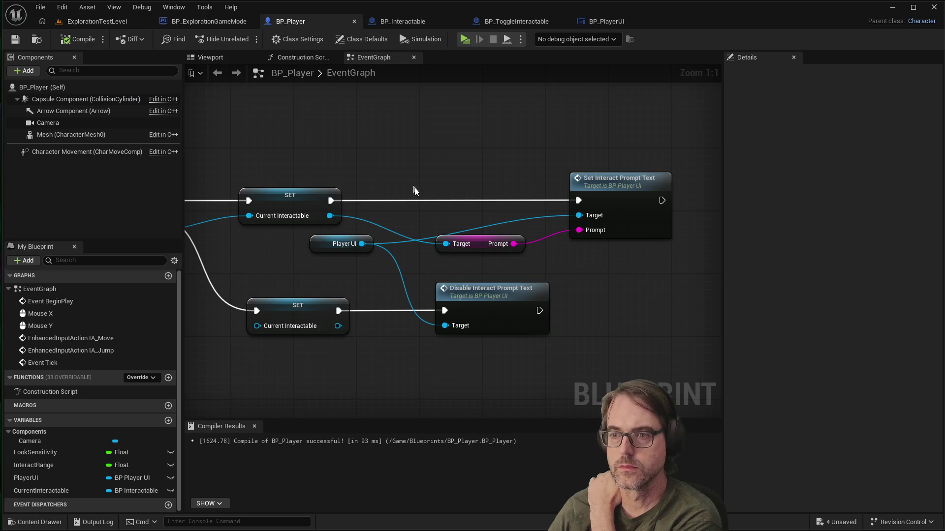
Step: Zoom around BP_Player's EventGraph to review the Cast To BP_Interactable logic
scroll(640, 246, down, 3)
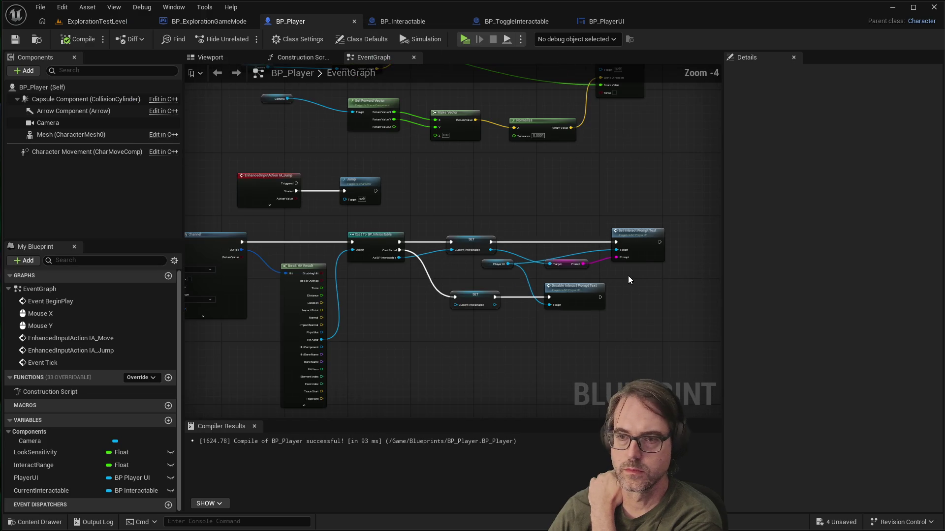
scroll(398, 210, down, 1)
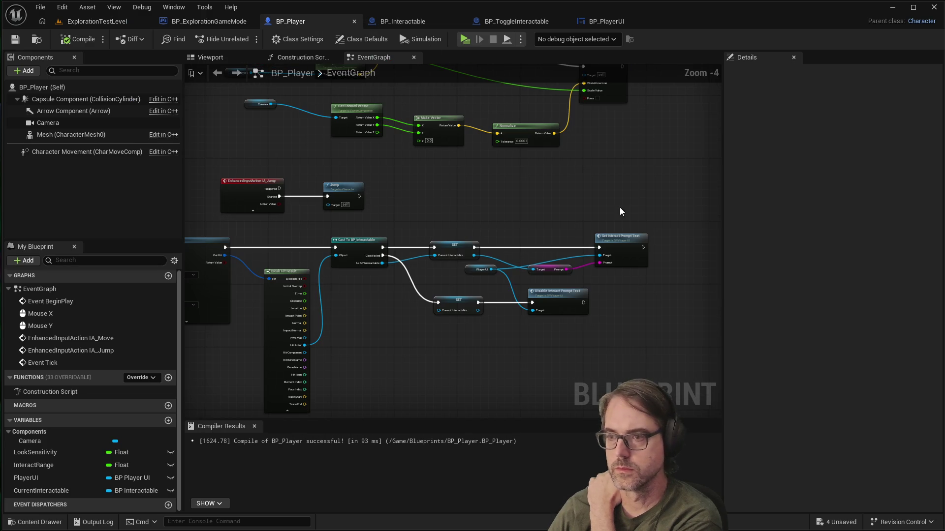
scroll(536, 274, up, 1)
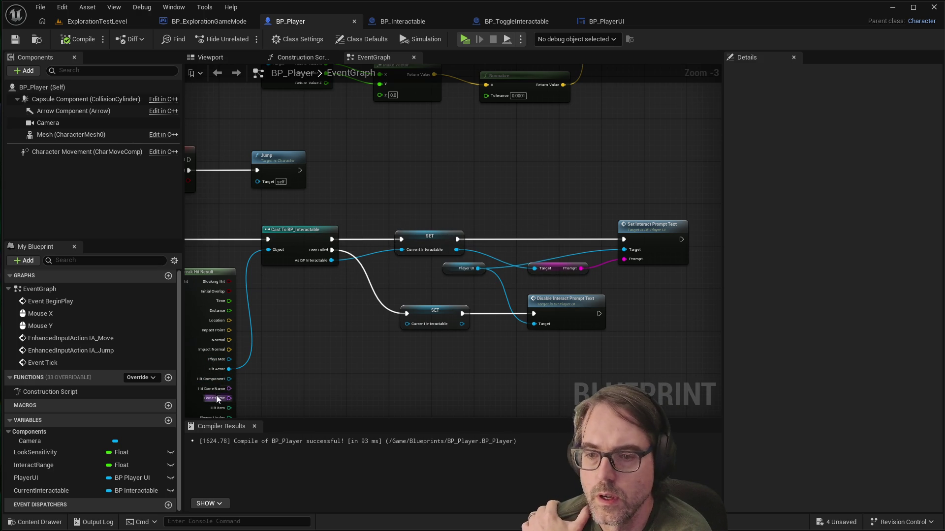
scroll(216, 395, down, 3)
scroll(211, 332, down, 4)
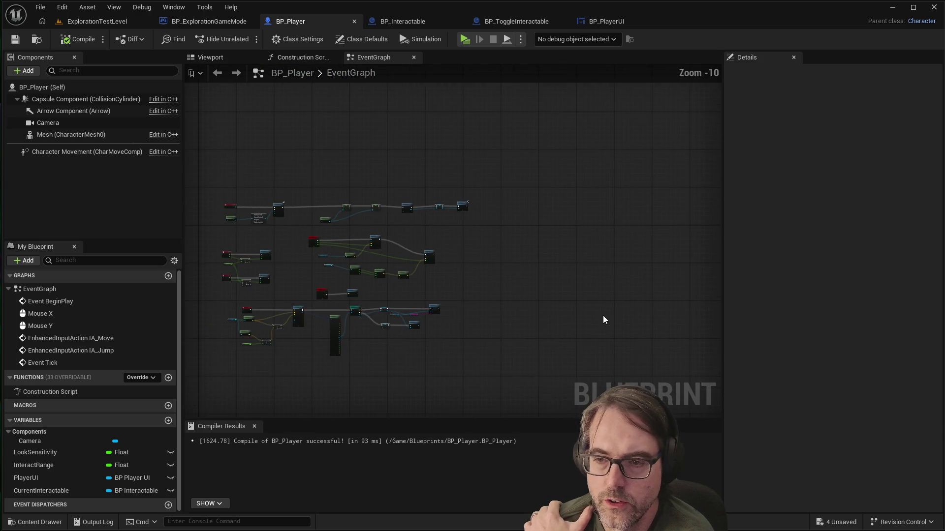
scroll(388, 345, up, 6)
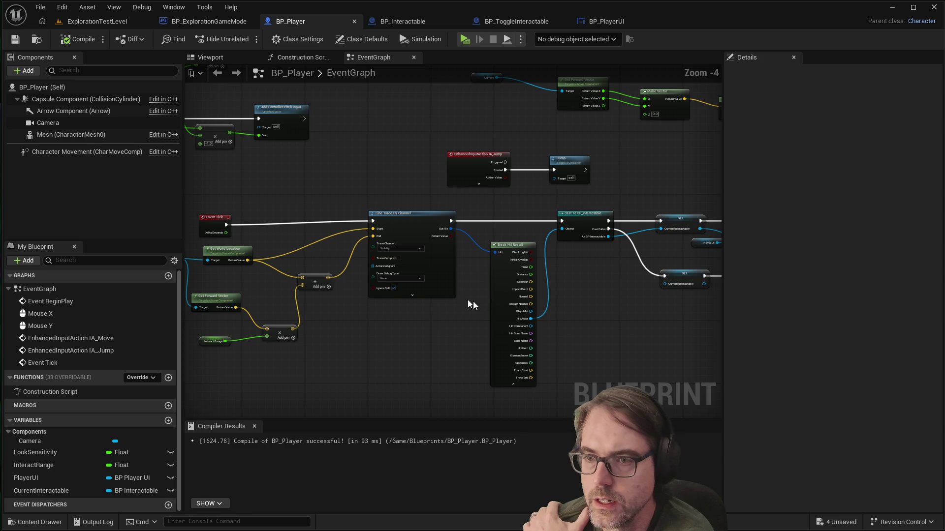
scroll(615, 271, down, 3)
scroll(692, 274, up, 3)
scroll(226, 251, up, 1)
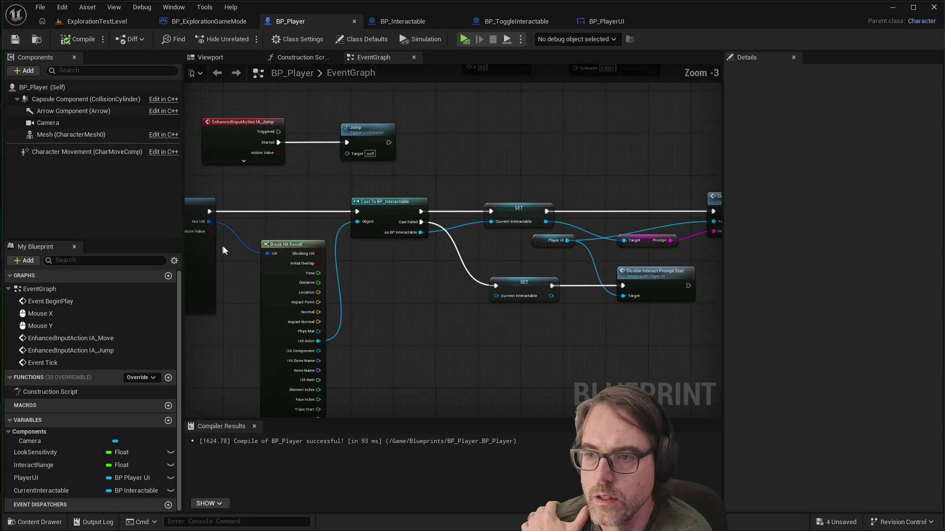
scroll(222, 250, up, 1)
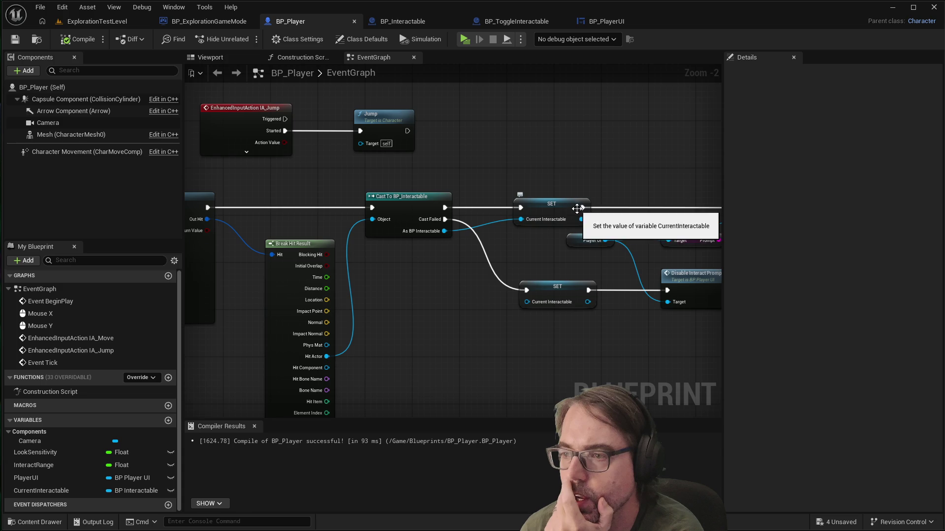
Step: Pan to the SET and prompt nodes, then switch to the BP_ToggleInteractable graph
mouse_move(576, 209)
mouse_down()
mouse_move(610, 207)
mouse_move(562, 219)
mouse_up()
scroll(633, 204, up, 1)
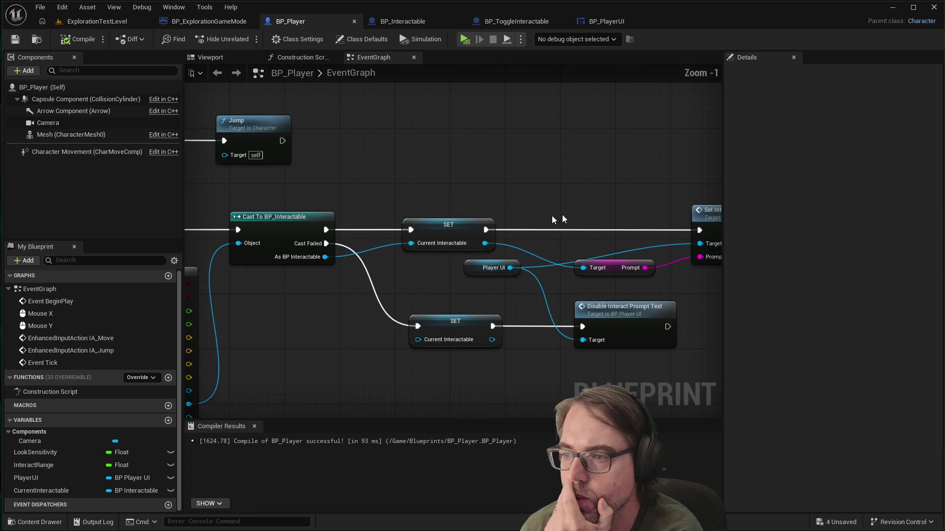
scroll(506, 196, down, 1)
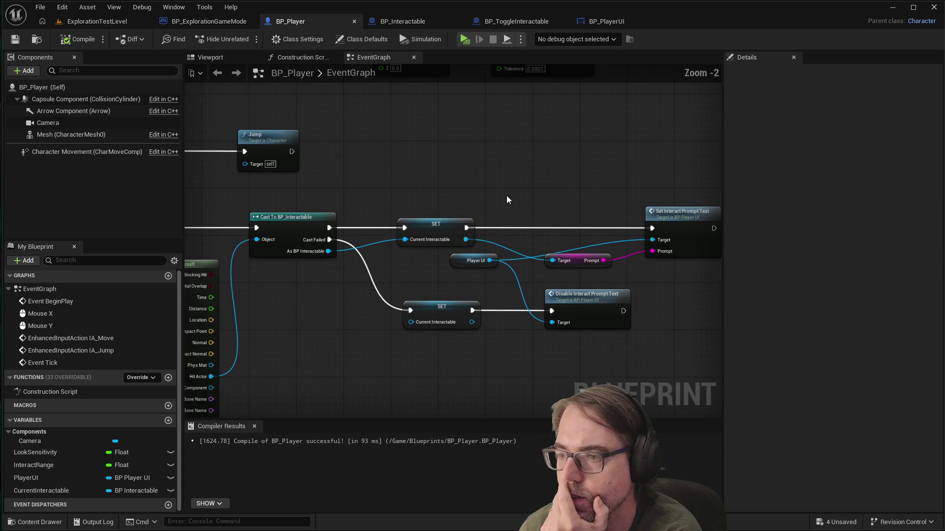
scroll(594, 191, up, 1)
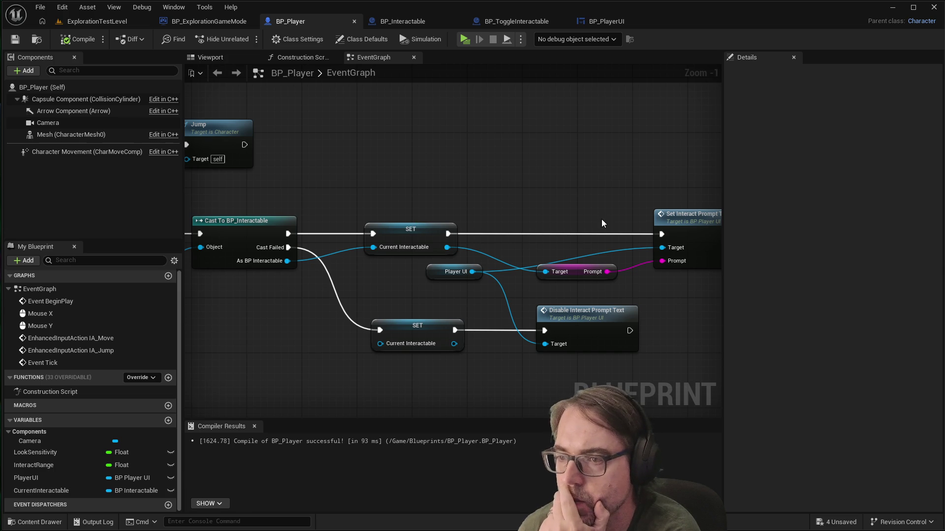
scroll(516, 211, down, 1)
scroll(566, 216, up, 1)
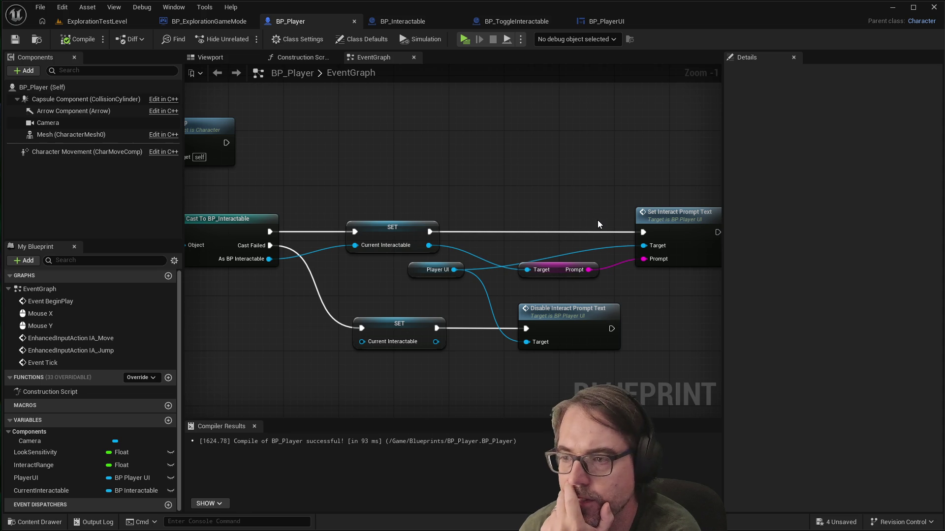
scroll(597, 220, down, 1)
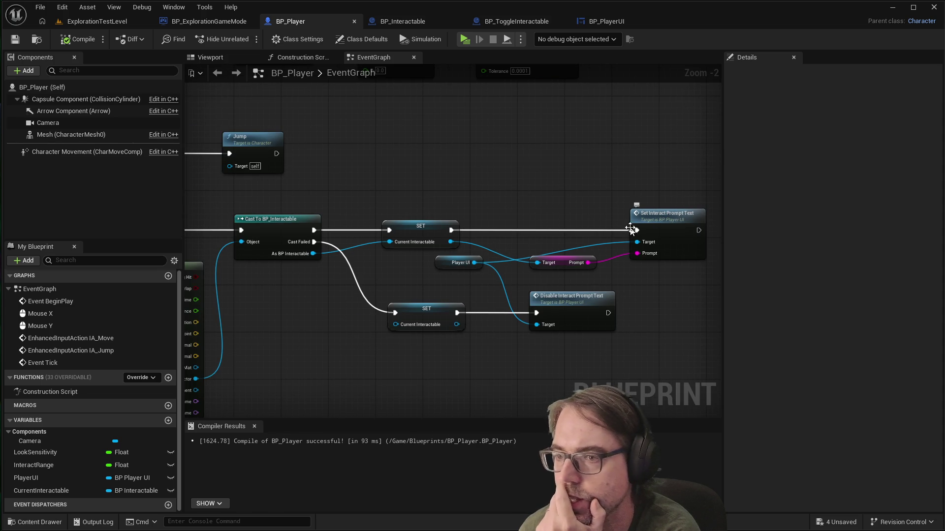
scroll(609, 228, down, 1)
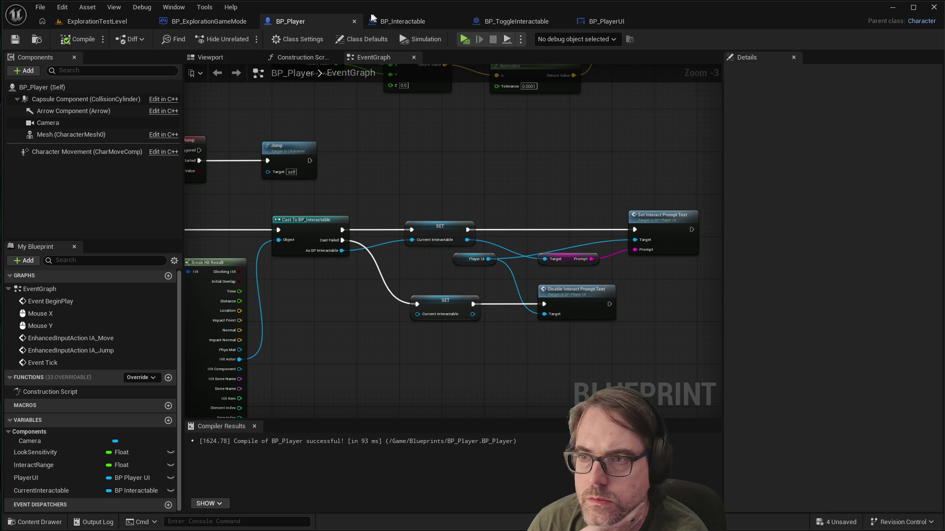
click(523, 25)
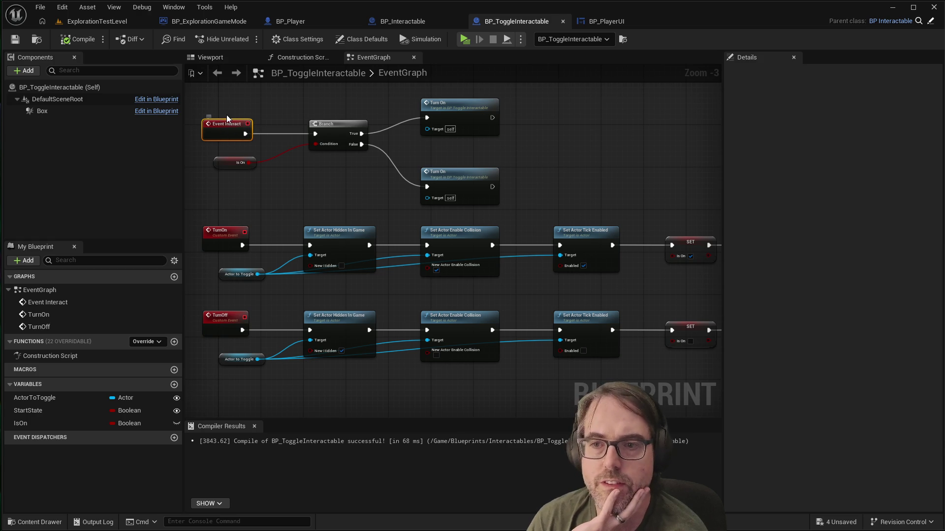
Step: Zoom into the Event Interact Branch, then switch to BP_ExplorationGameMode
scroll(248, 115, up, 2)
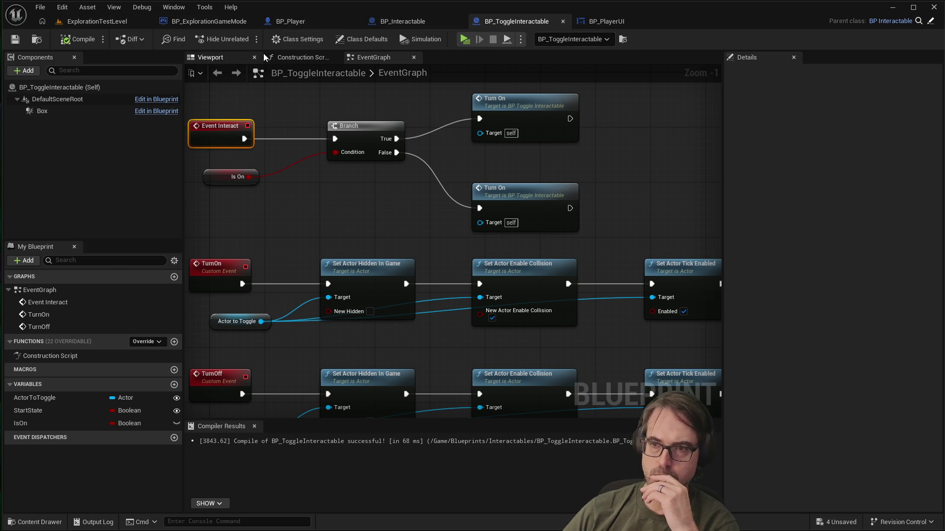
click(209, 22)
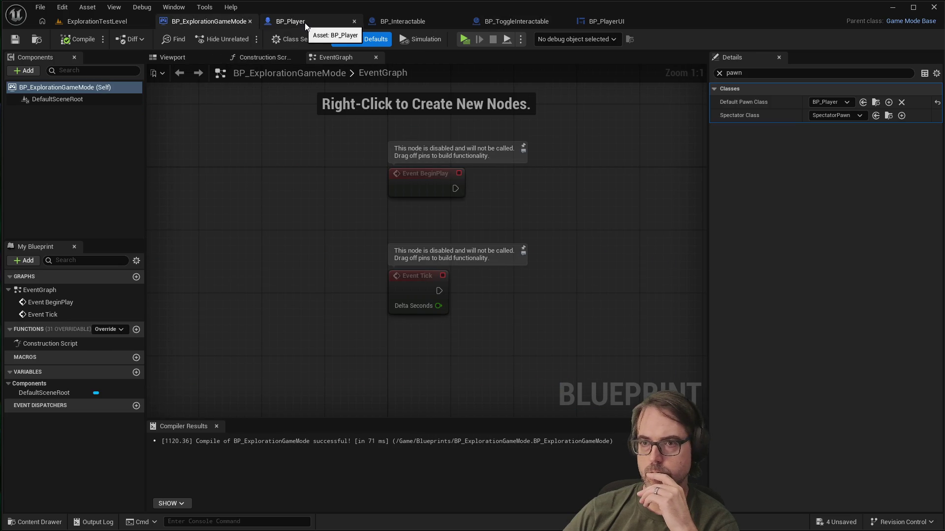
Step: Inspect BP_Player's Set Interact Prompt Text logic, then return to BP_ToggleInteractable's graph
click(335, 21)
scroll(492, 196, down, 2)
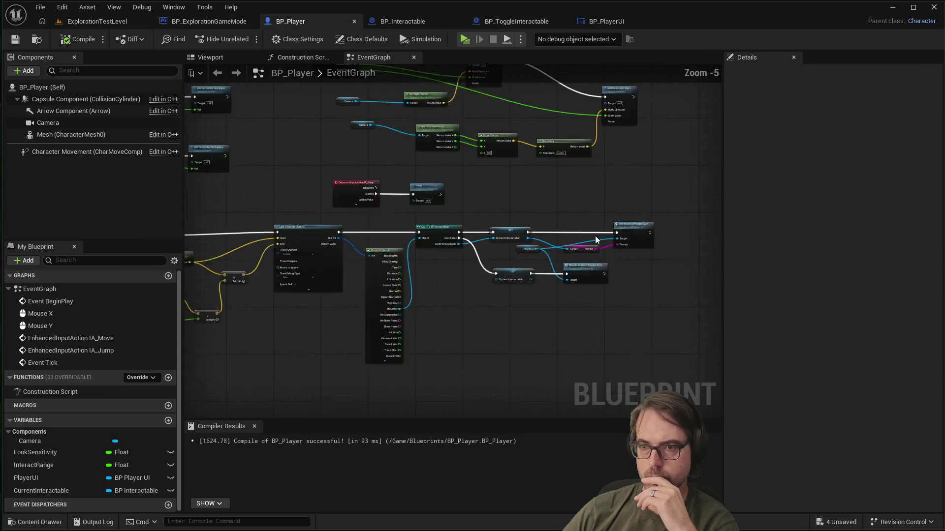
scroll(616, 238, up, 3)
scroll(566, 241, up, 1)
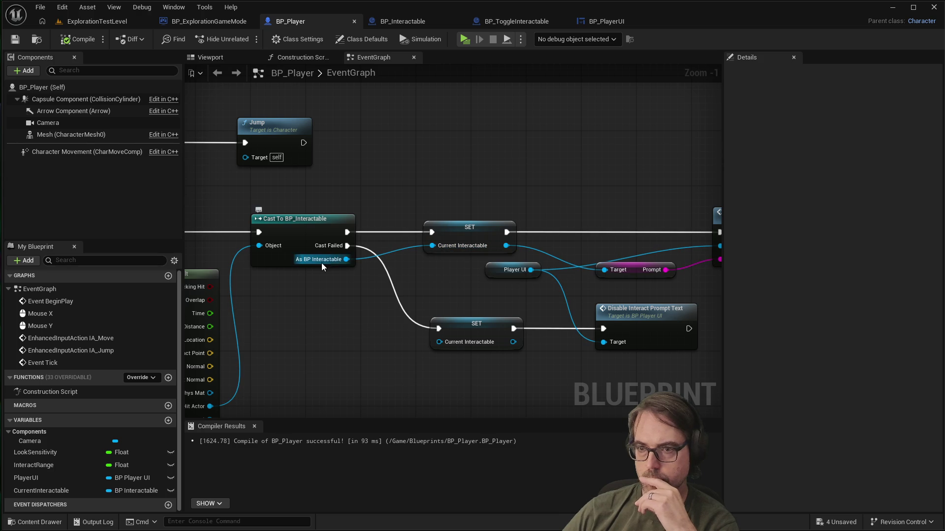
scroll(441, 246, down, 1)
scroll(623, 317, up, 2)
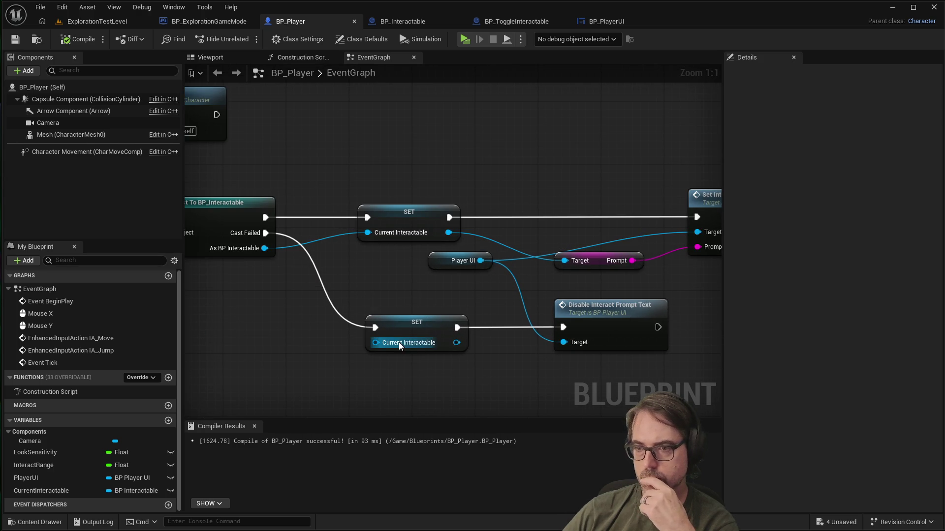
scroll(482, 263, down, 1)
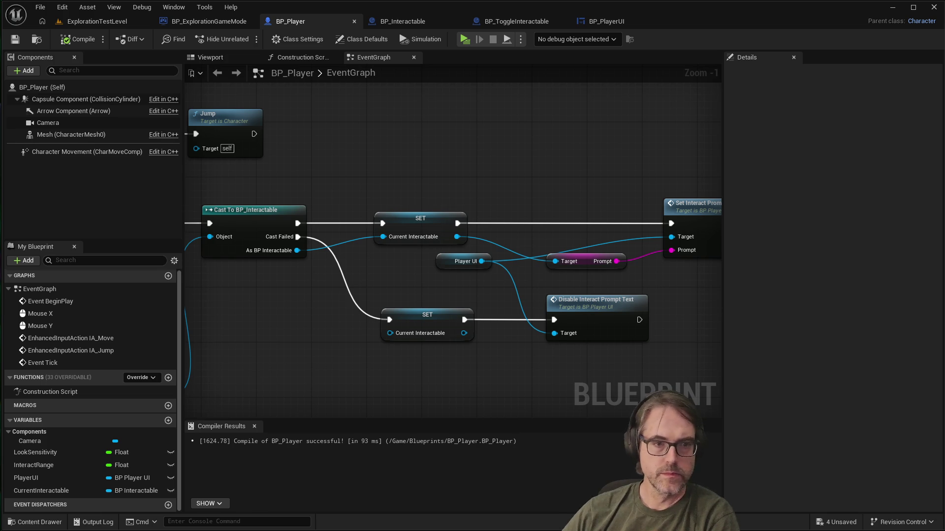
scroll(572, 229, down, 1)
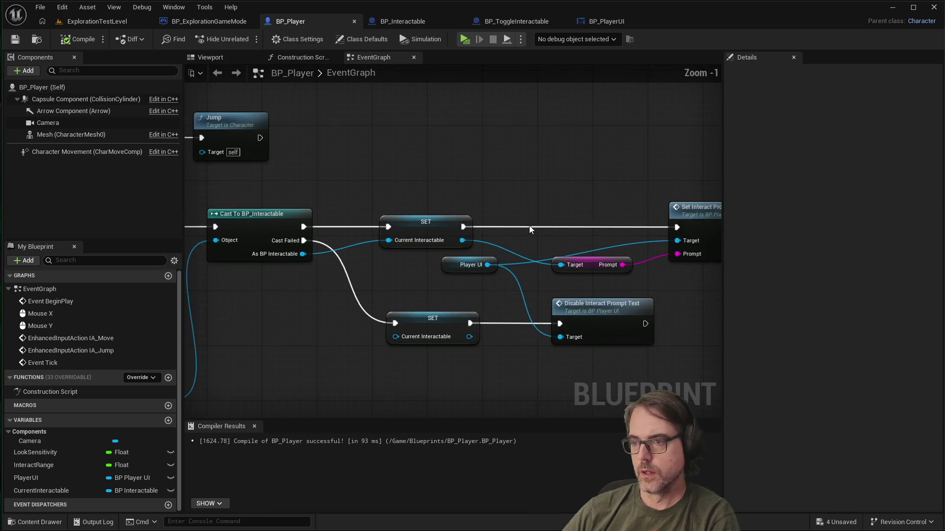
scroll(681, 215, up, 3)
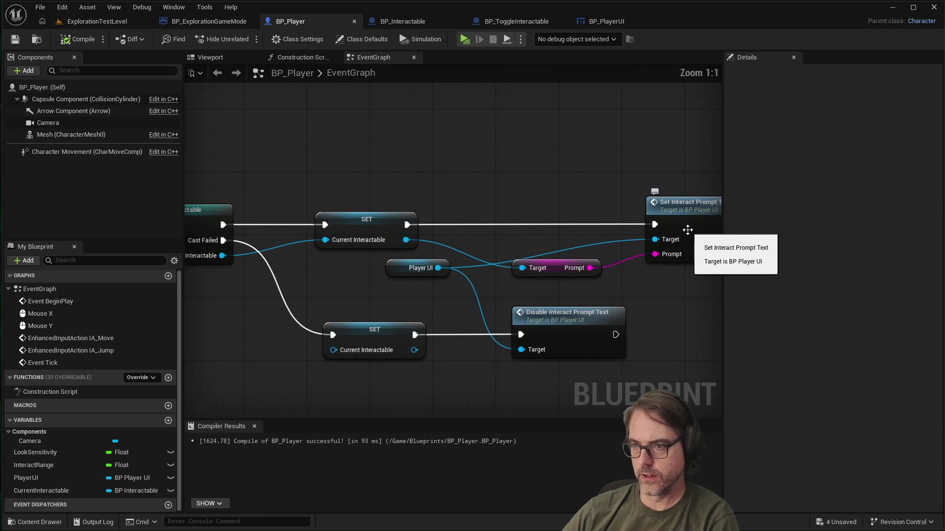
scroll(482, 211, down, 2)
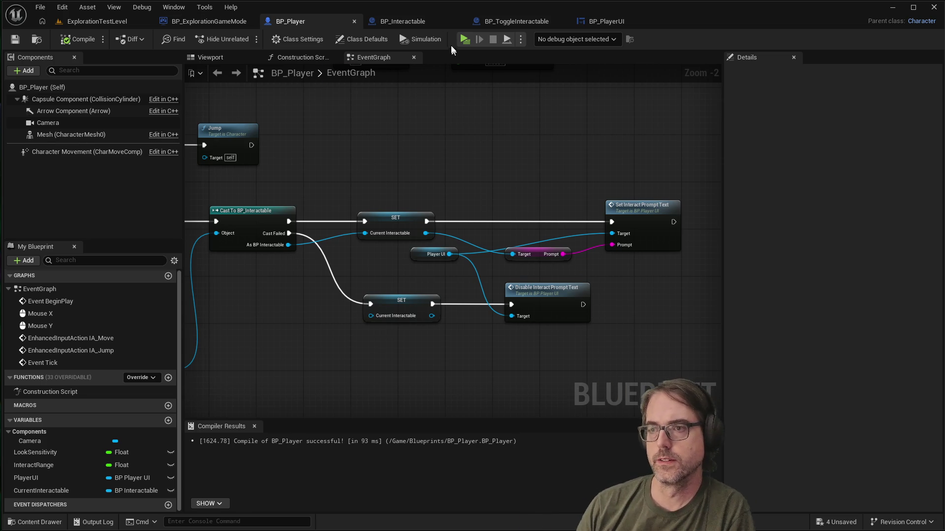
click(494, 20)
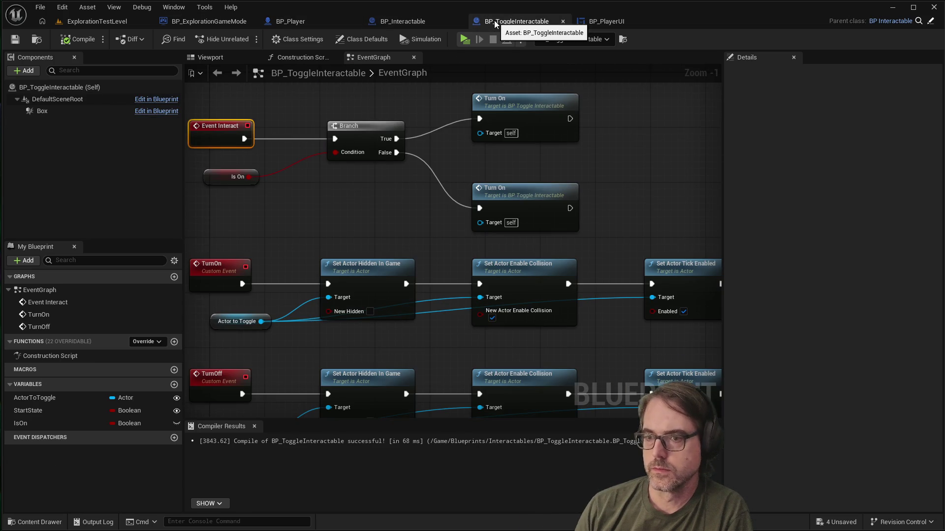
Step: Check BP_Interactable, the game mode's pawn settings, and the toggle actor's Details in the level
scroll(471, 173, down, 1)
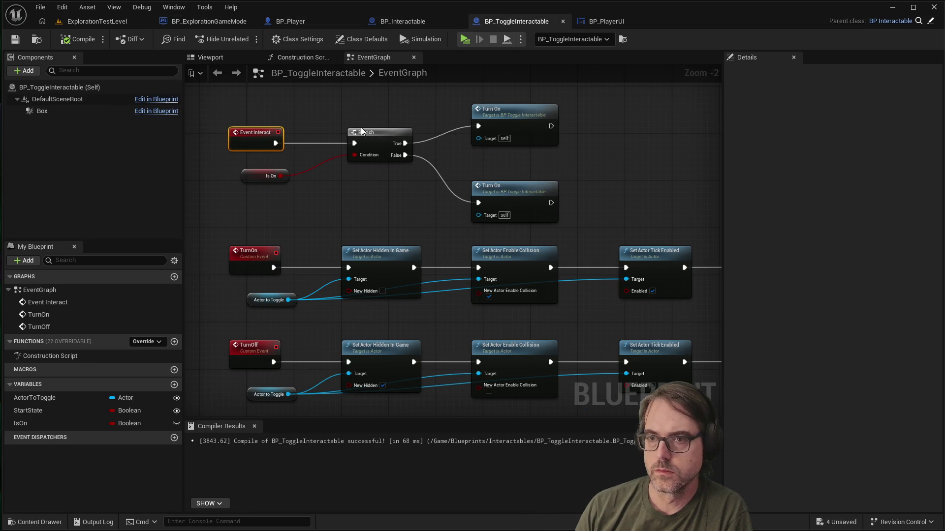
scroll(319, 144, up, 1)
click(392, 18)
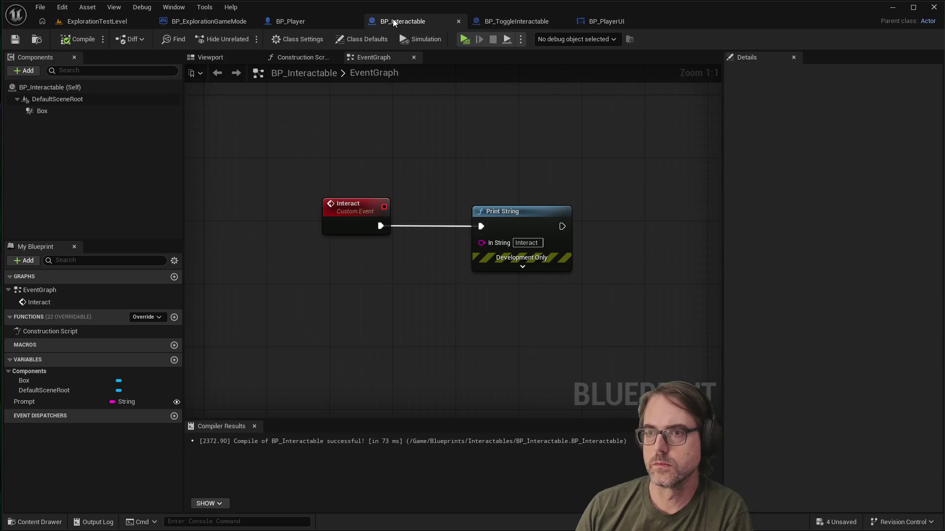
click(245, 21)
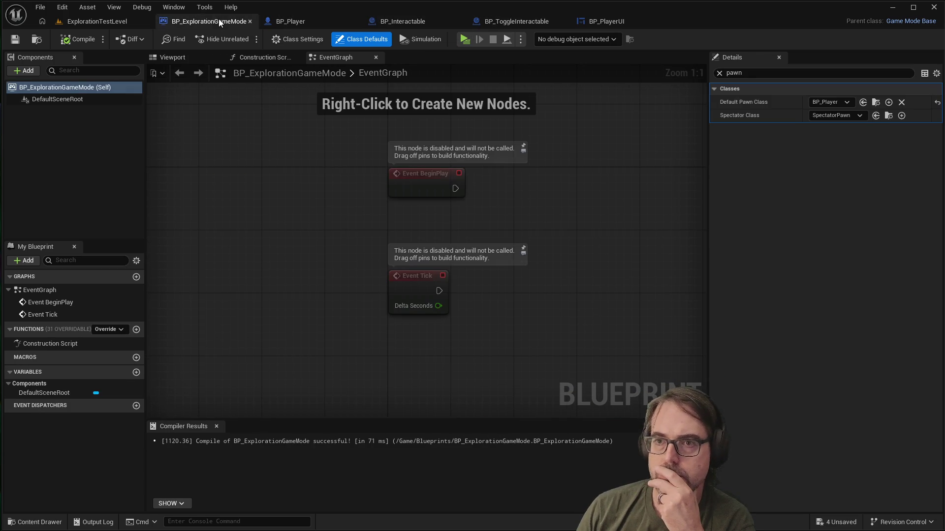
click(100, 21)
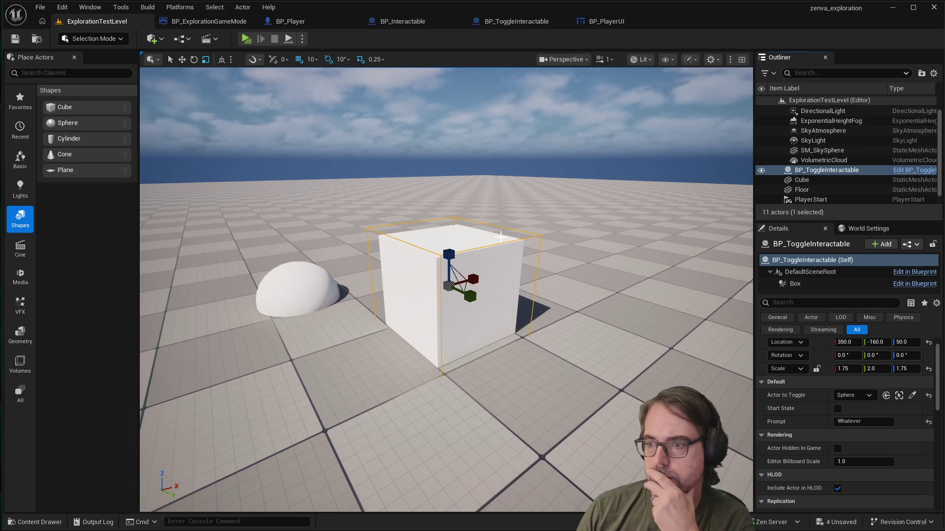
scroll(849, 370, down, 1)
scroll(849, 370, up, 2)
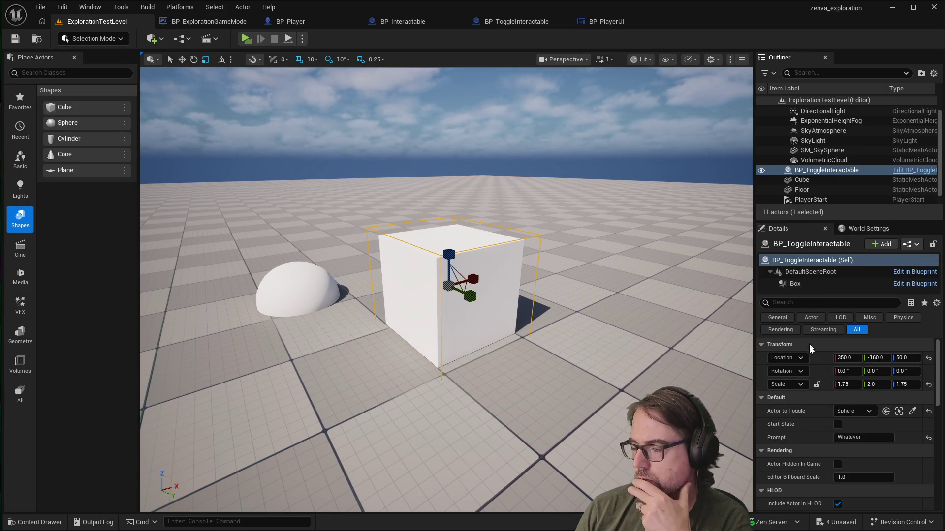
scroll(812, 377, down, 1)
scroll(812, 377, up, 1)
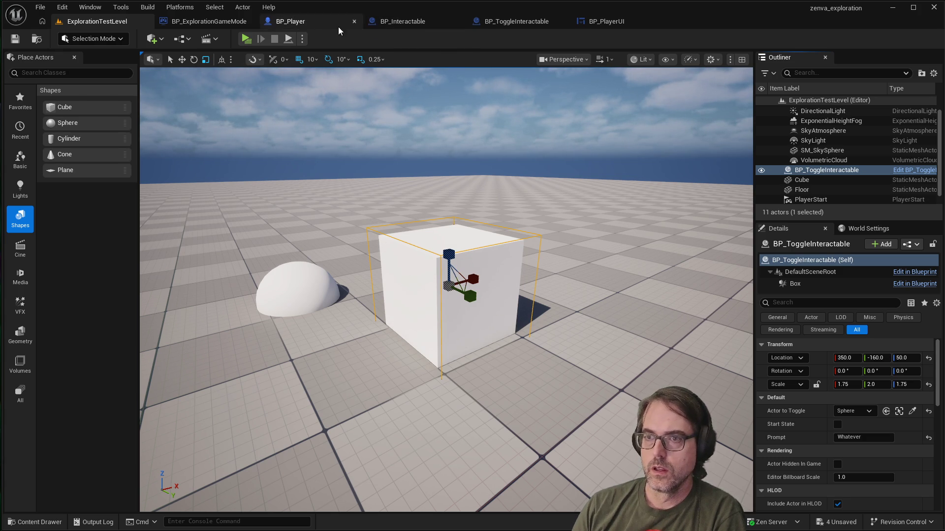
Step: Return to BP_ToggleInteractable and start a preview playtest of the level
click(393, 25)
click(502, 22)
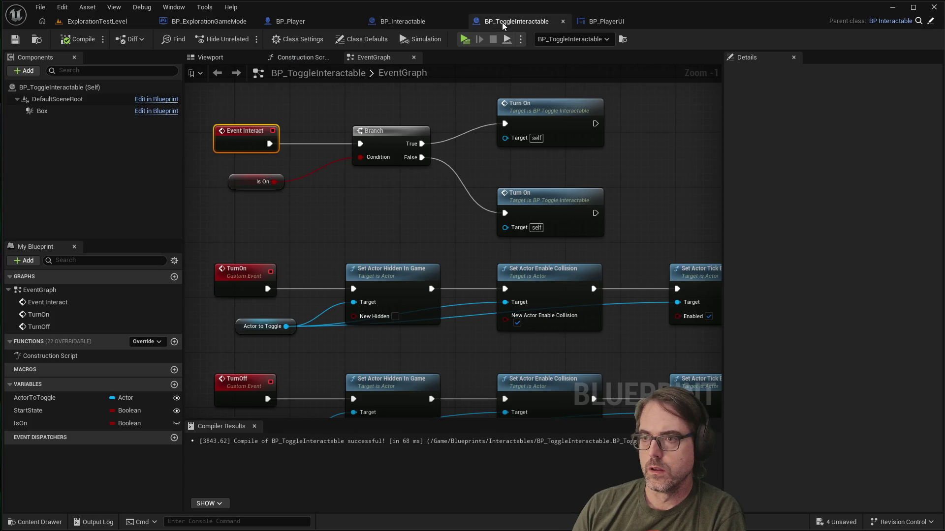
scroll(440, 252, down, 1)
scroll(461, 244, down, 1)
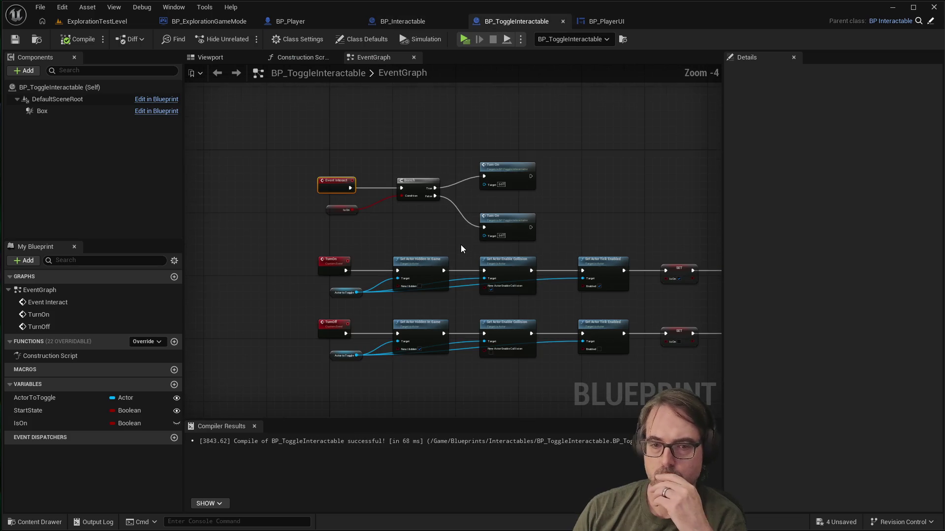
scroll(415, 172, up, 1)
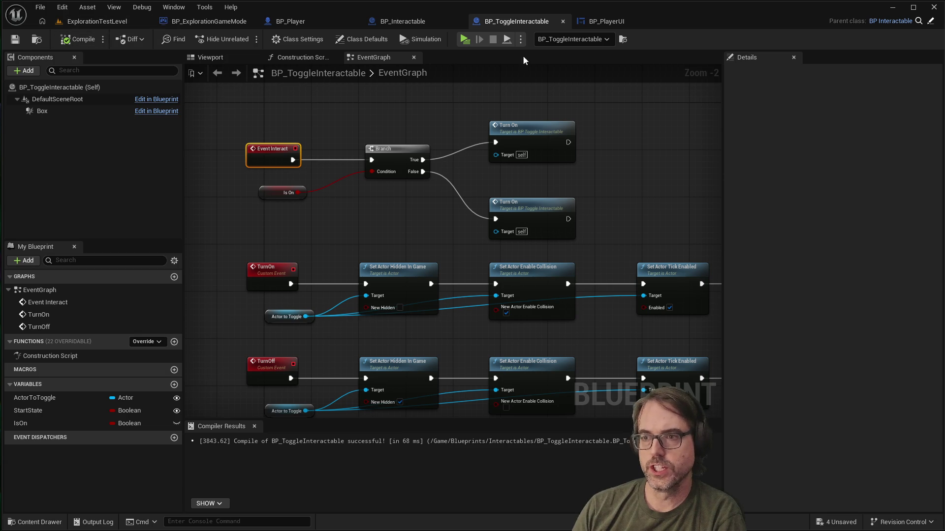
click(464, 40)
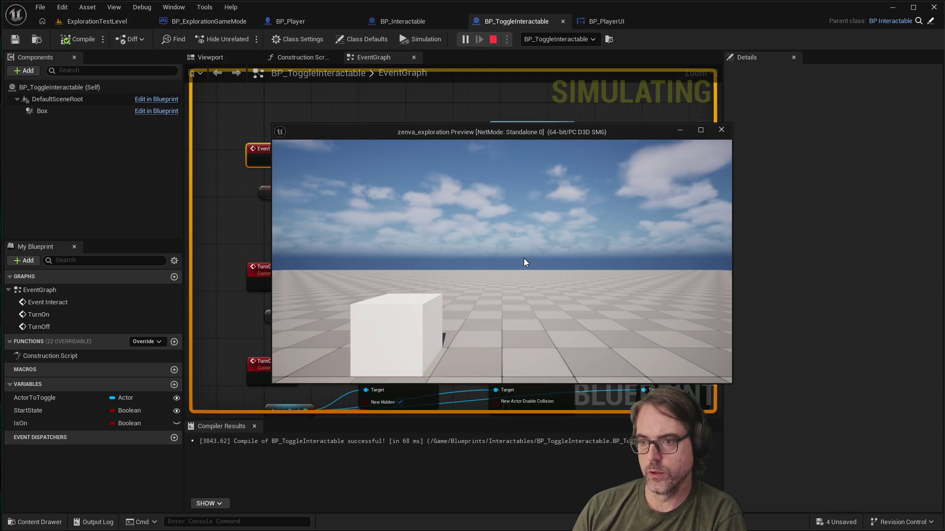
Step: Walk toward the cube until its Whatever prompt shows, stop play, and view BP_Interactable
click(524, 259)
key(w)
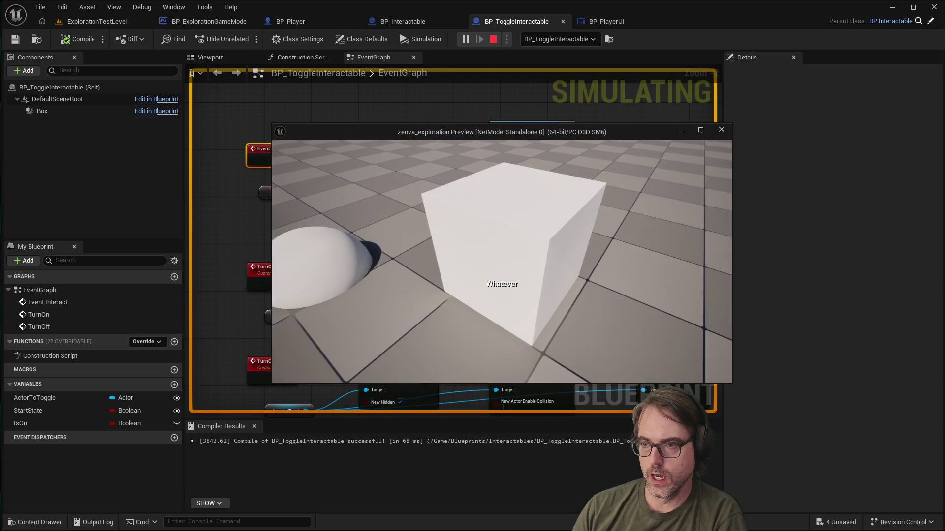
mouse_move(502, 262)
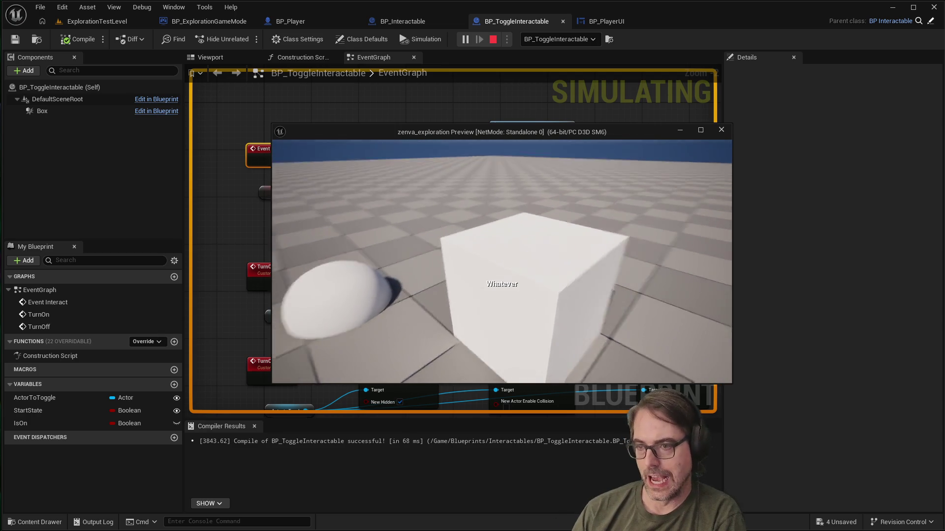
mouse_move(502, 284)
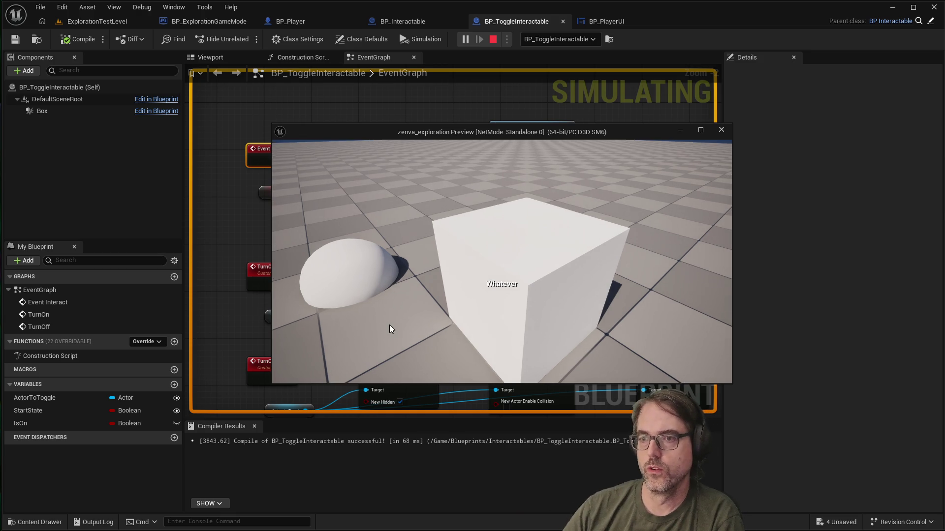
key(Escape)
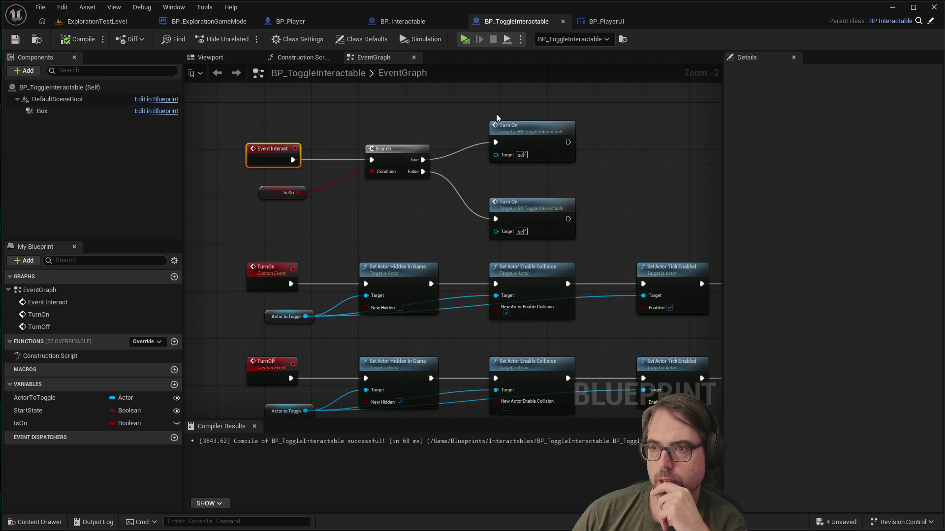
click(418, 19)
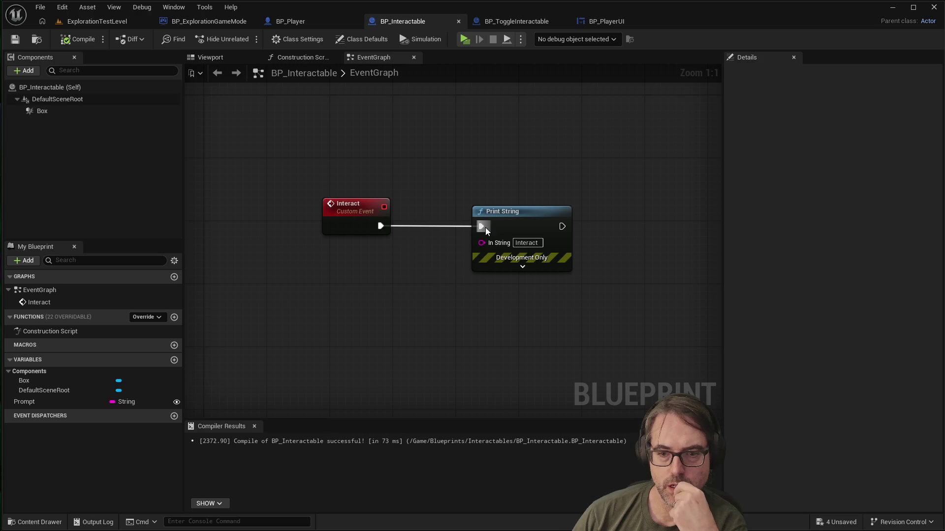
click(513, 21)
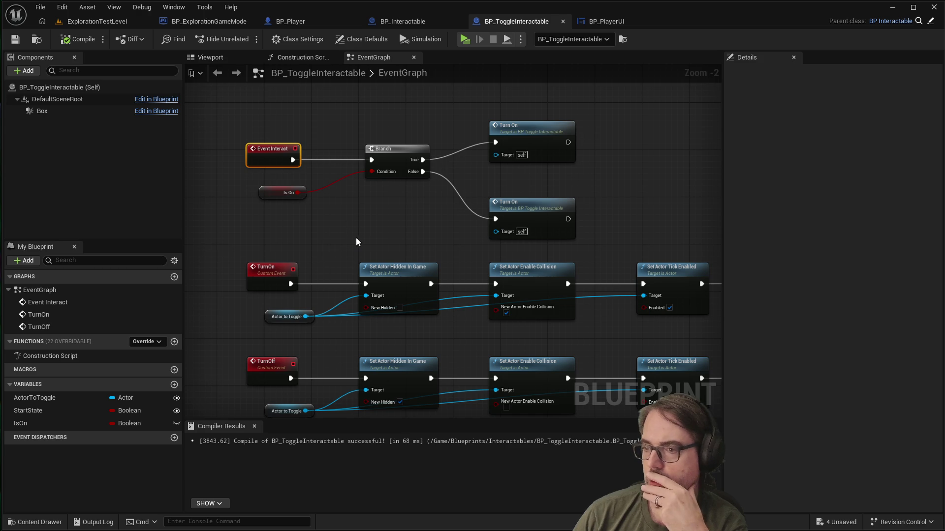
scroll(356, 238, down, 2)
scroll(554, 246, up, 2)
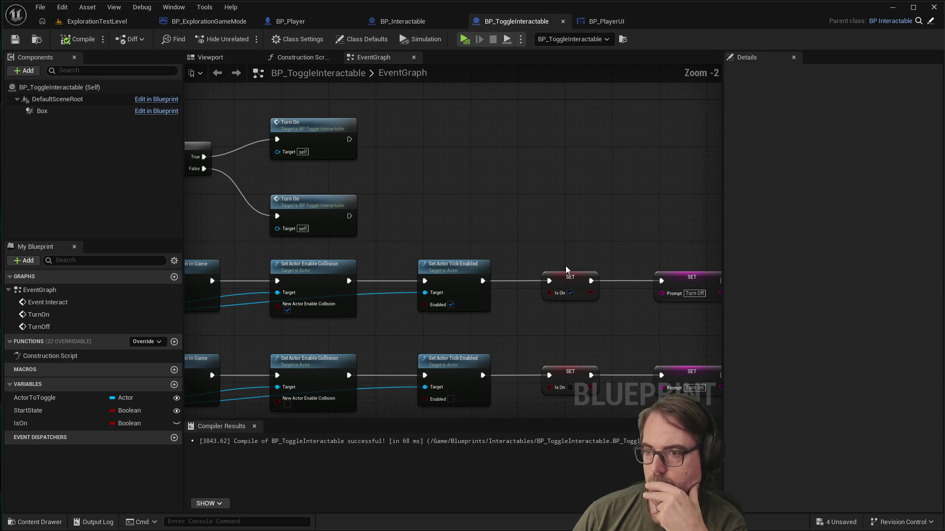
scroll(578, 266, down, 3)
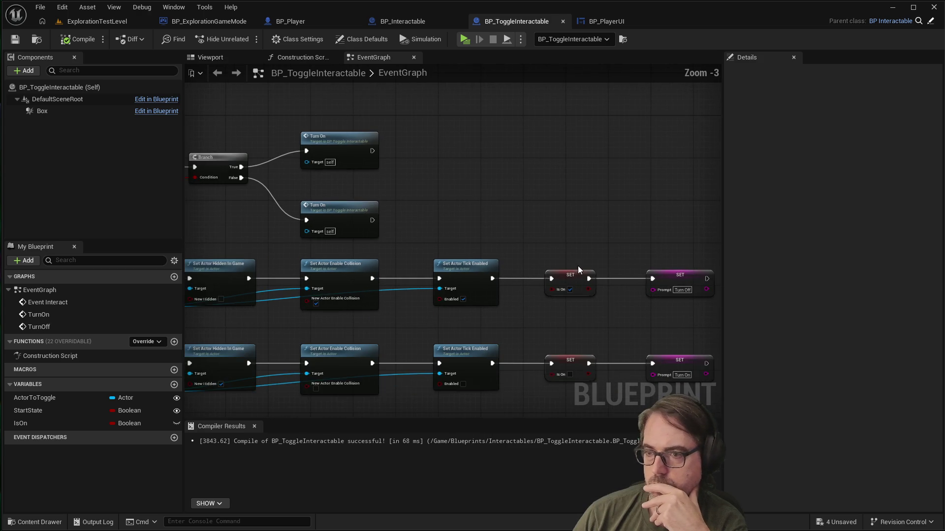
scroll(604, 270, up, 1)
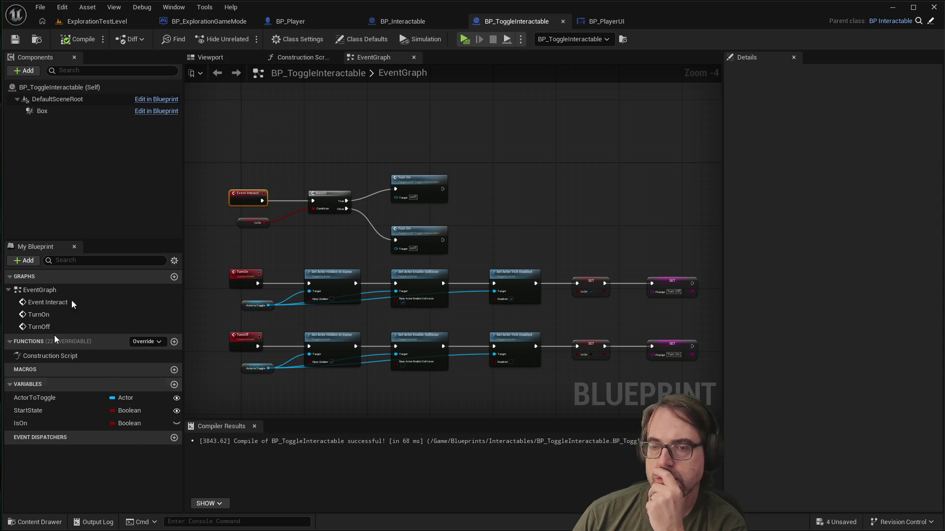
click(37, 522)
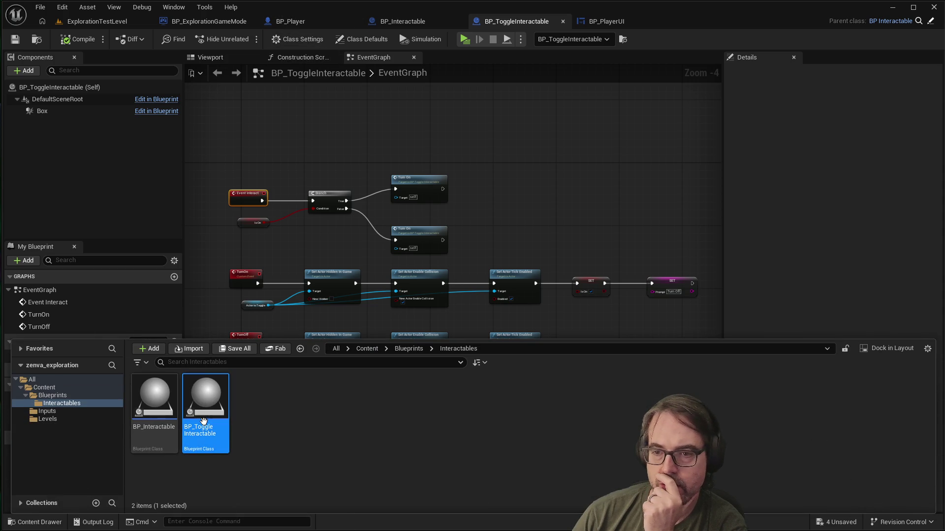
mouse_move(216, 410)
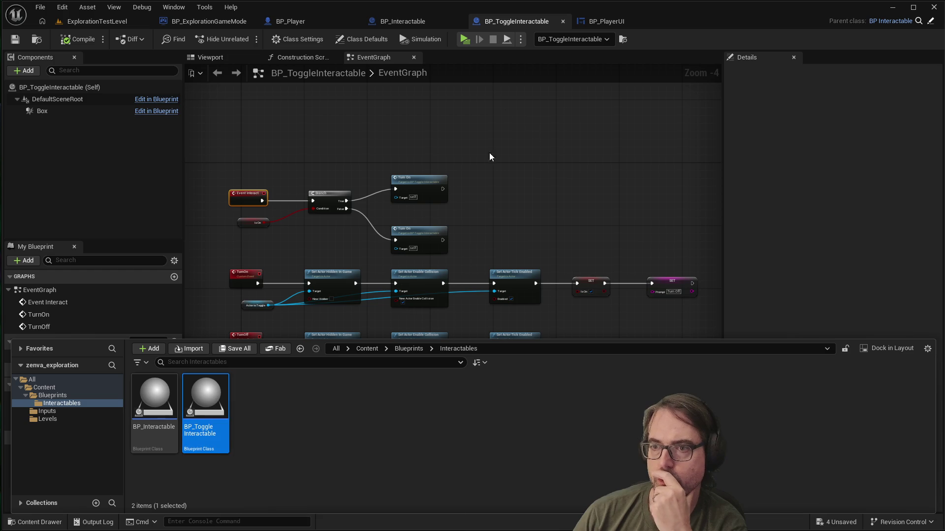
click(422, 22)
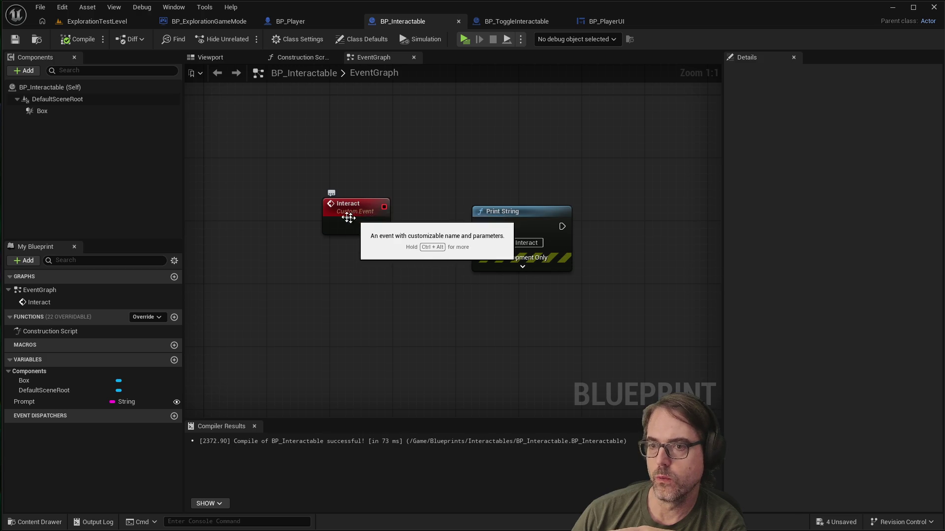
click(498, 21)
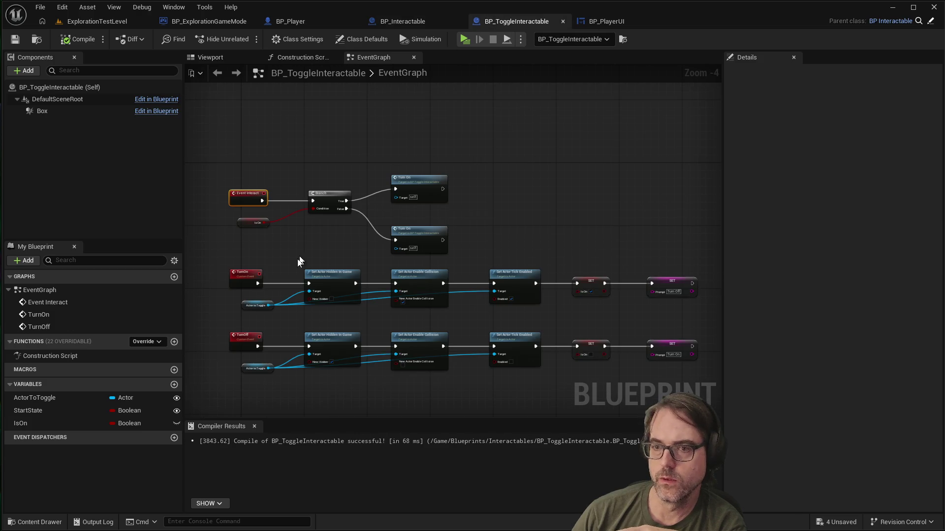
scroll(247, 272, up, 2)
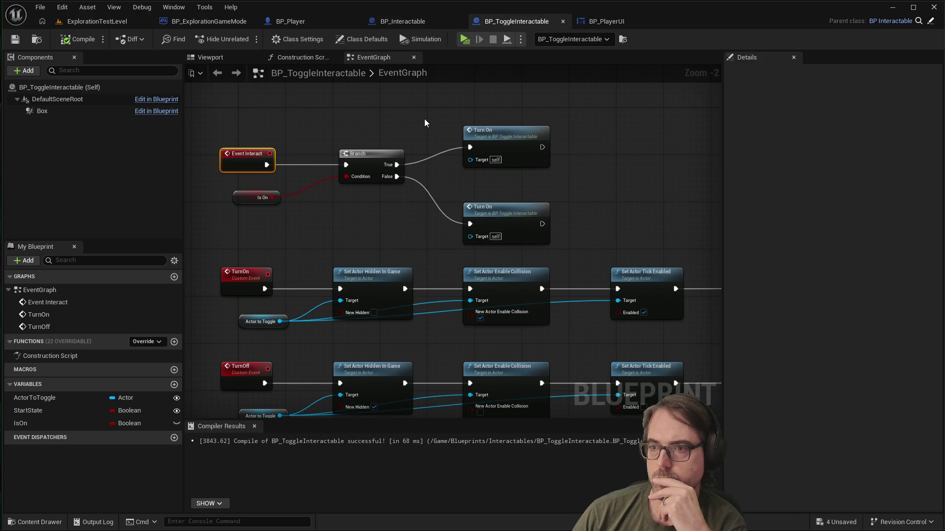
scroll(426, 123, down, 1)
scroll(441, 121, up, 1)
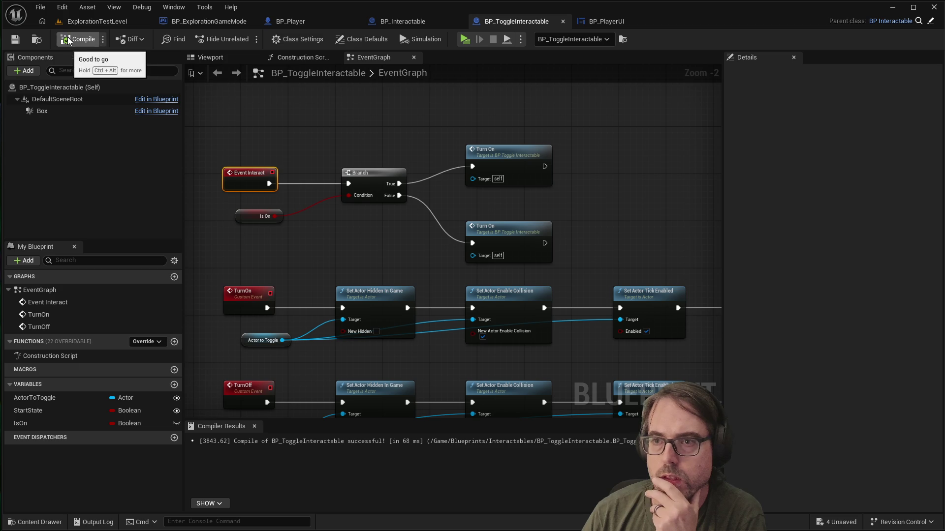
click(292, 21)
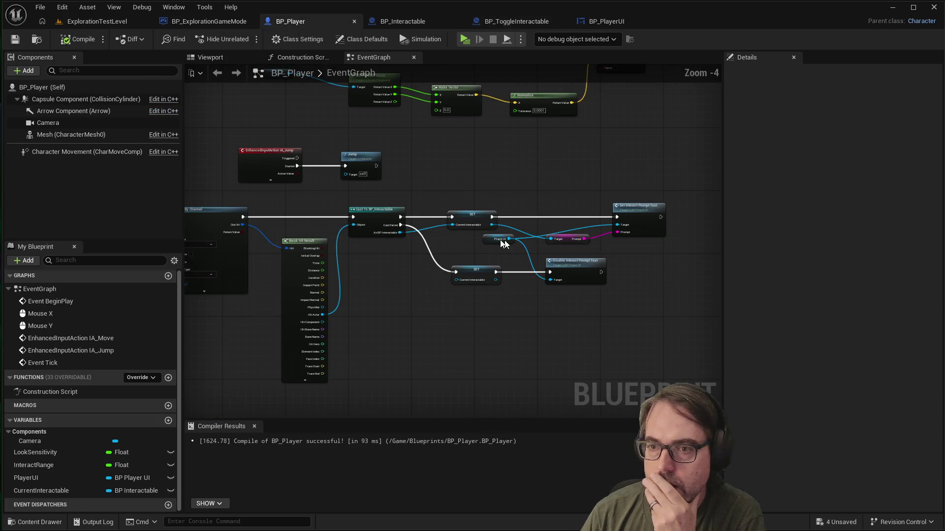
Step: Open IA_Interact from the Inputs folder in the Content Drawer
scroll(503, 243, down, 7)
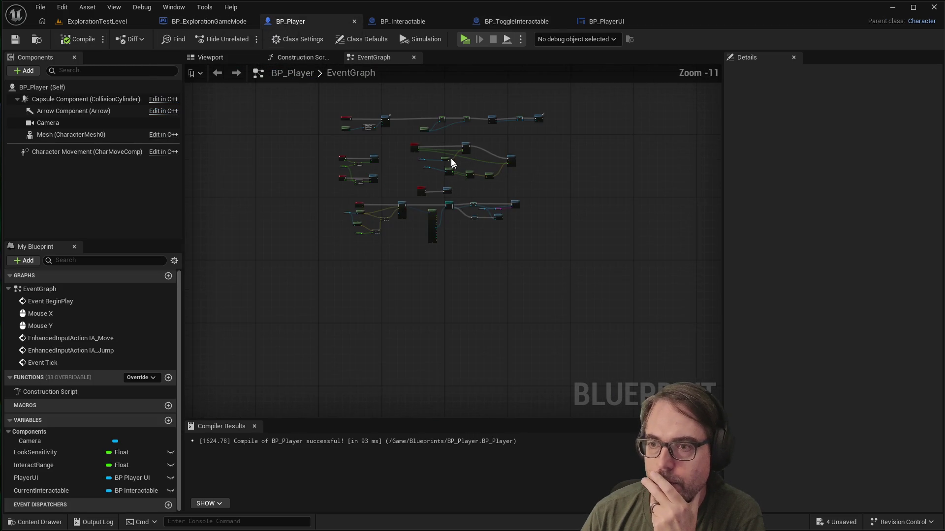
scroll(451, 163, up, 3)
click(50, 522)
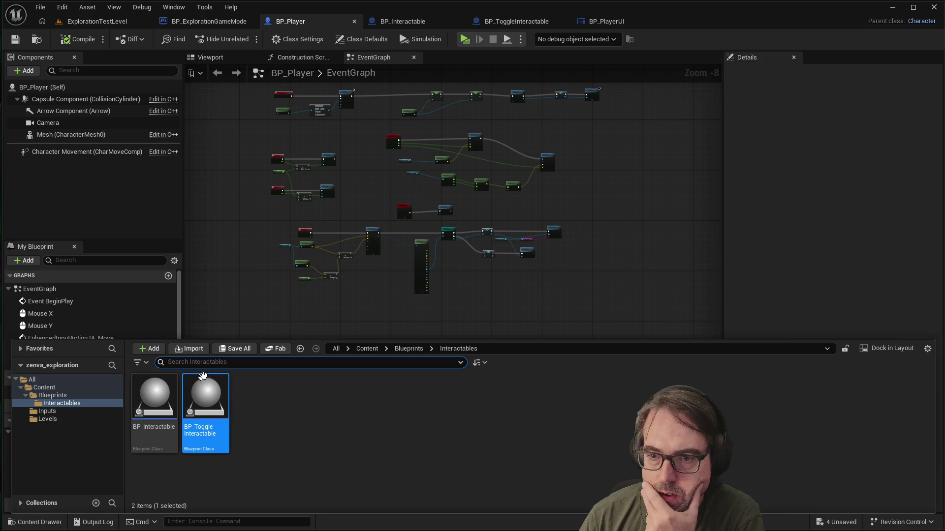
click(46, 412)
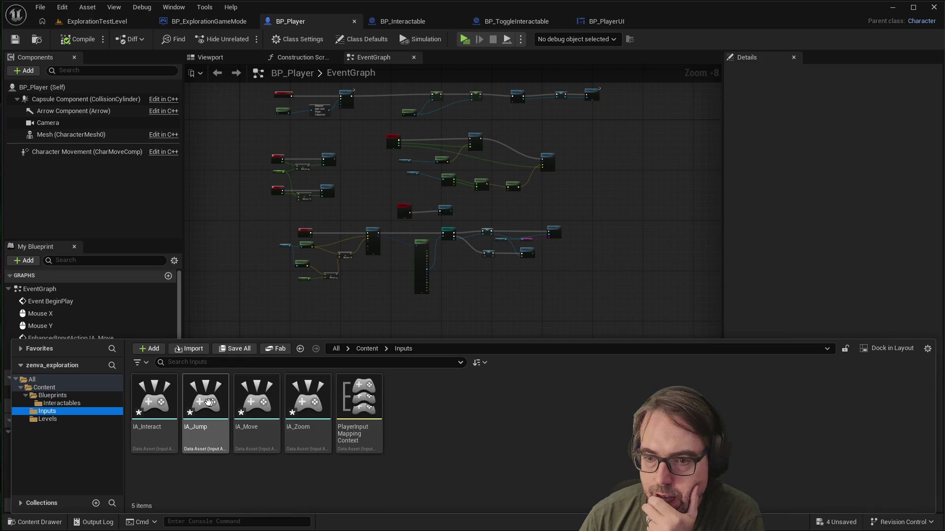
double_click(151, 407)
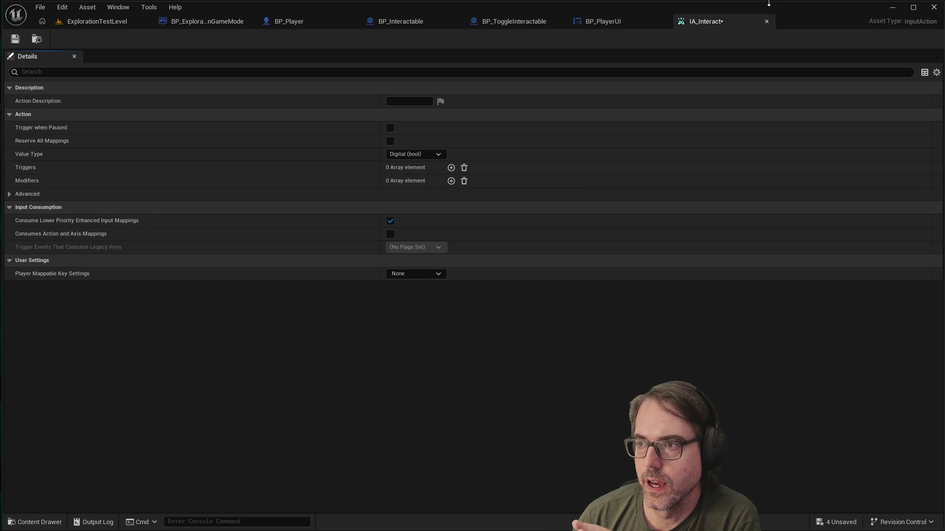
Step: Verify in PlayerInputMappingContext that IA_Interact is bound to Left Mouse Button, then return to ExplorationTestLevel
click(767, 22)
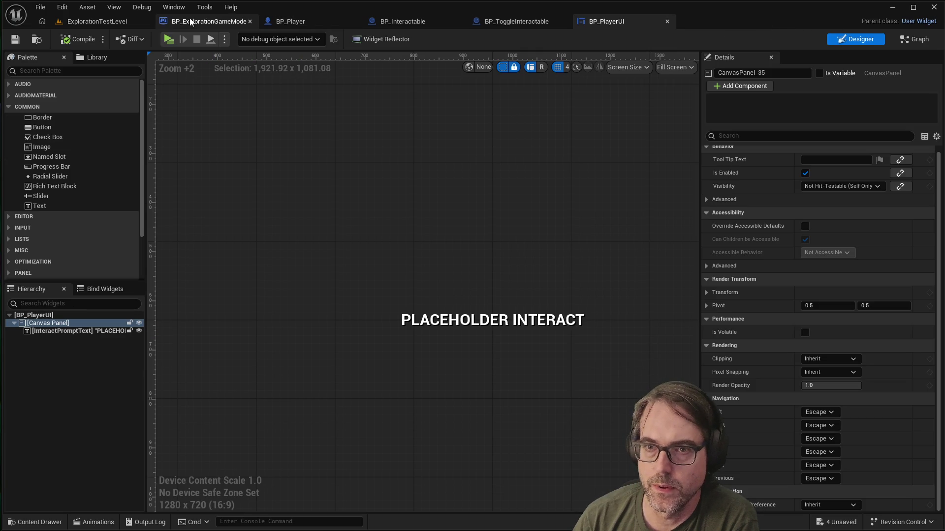
click(21, 521)
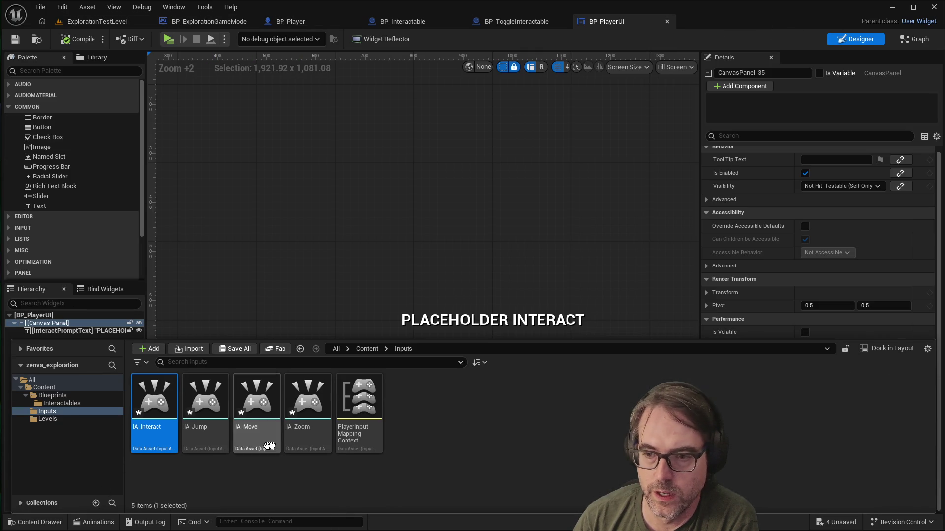
click(365, 413)
double_click(365, 414)
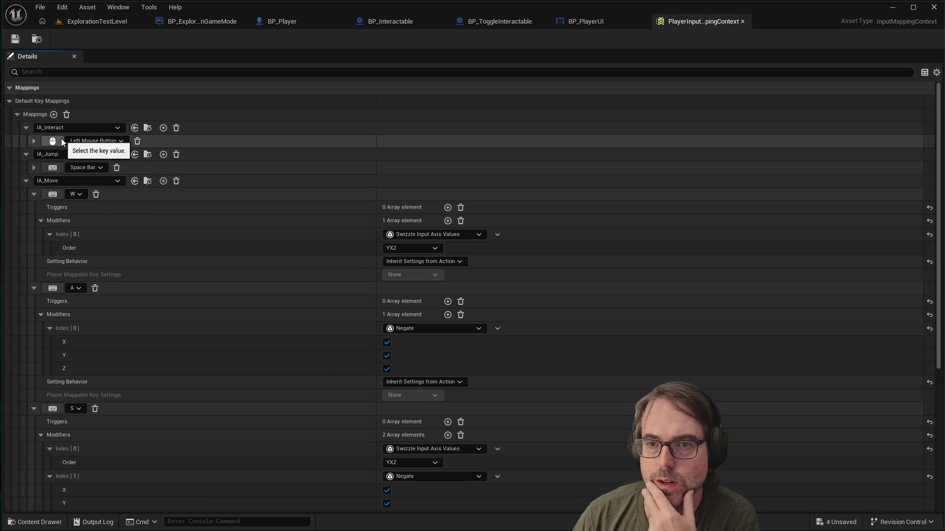
click(32, 142)
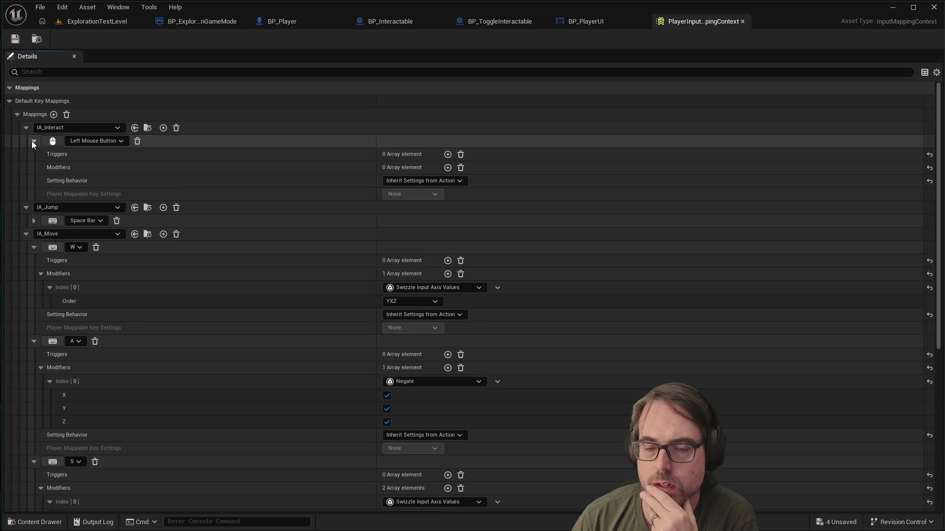
click(32, 142)
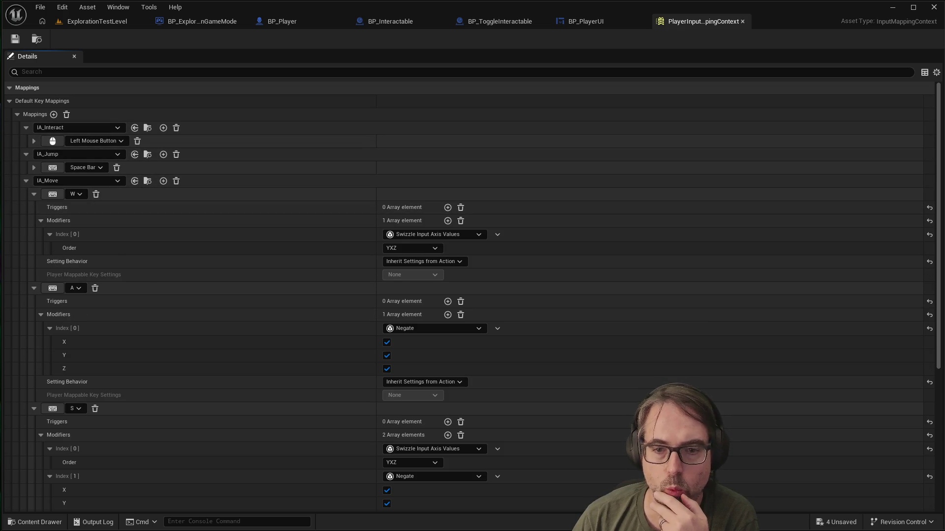
click(89, 22)
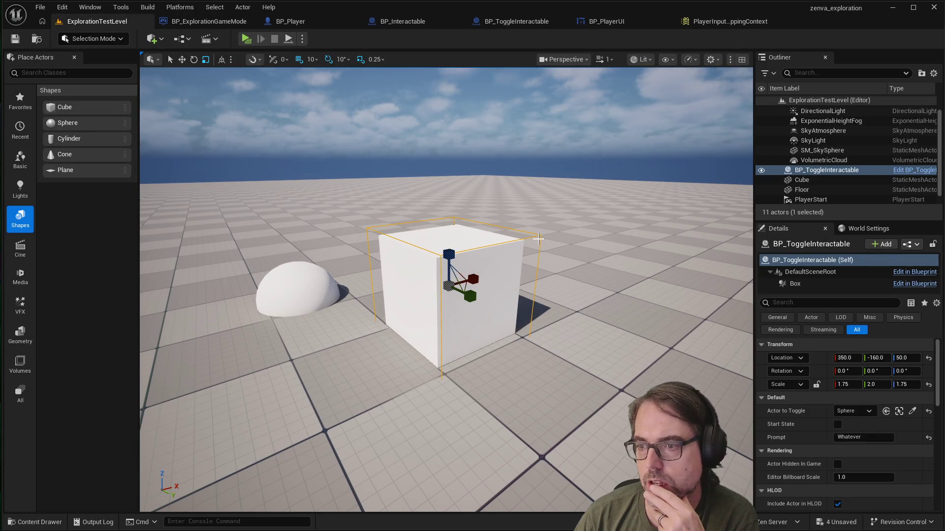
Step: Select the Floor actor and scroll its Details panel down to the Collision section
click(552, 246)
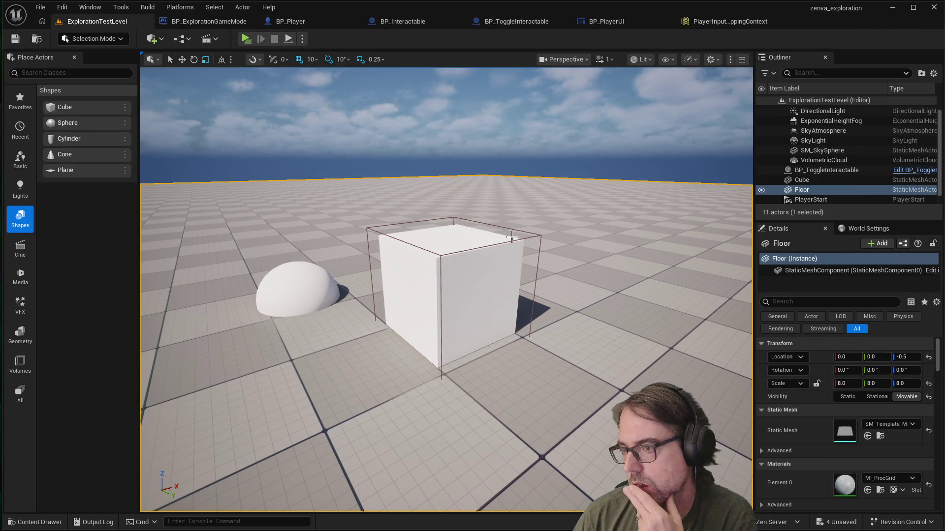
scroll(814, 396, down, 1)
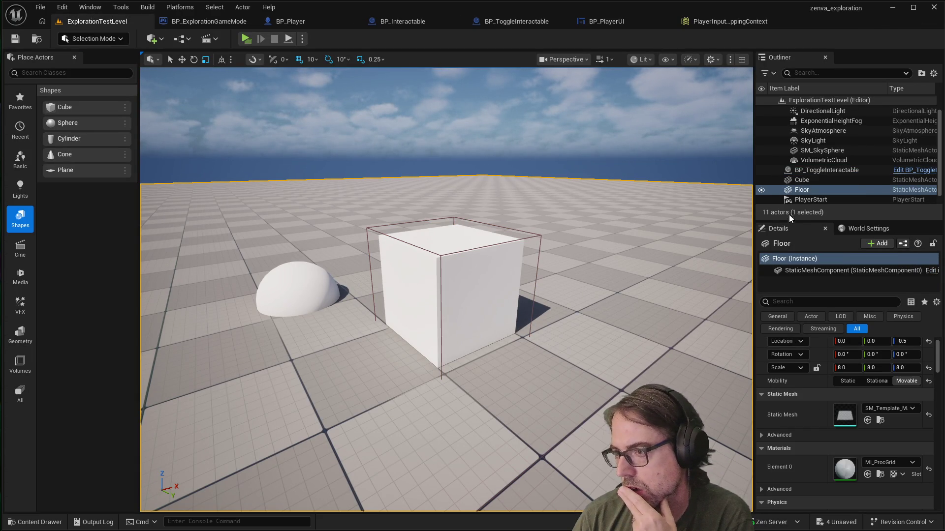
scroll(719, 249, down, 2)
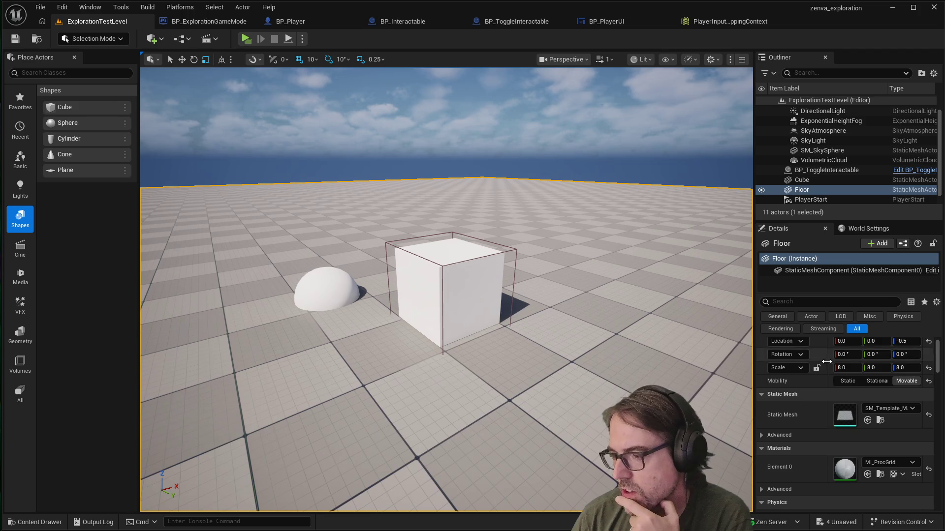
scroll(825, 365, down, 3)
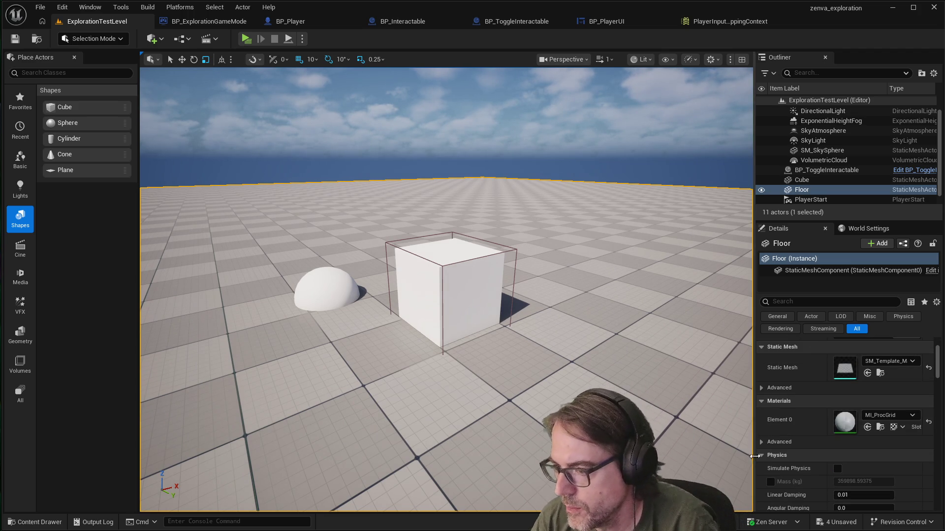
scroll(831, 428, down, 5)
scroll(866, 421, down, 7)
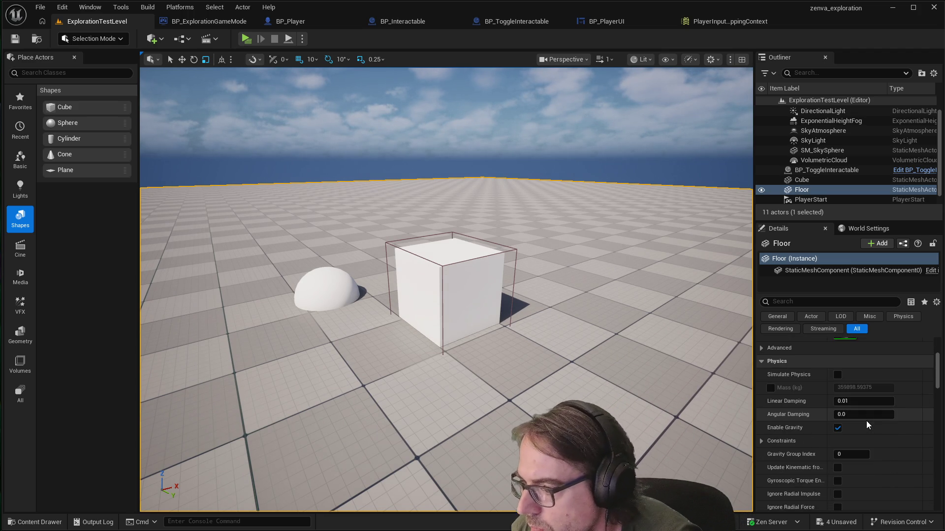
scroll(861, 415, down, 3)
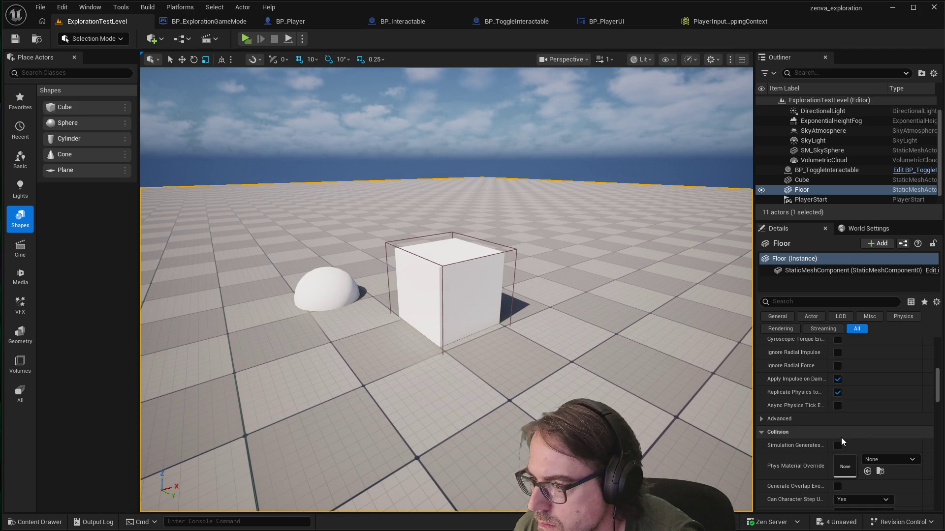
Step: Check the Floor's BlockAllDynamic collision preset, then select the BP_ToggleInteractable actor
click(834, 432)
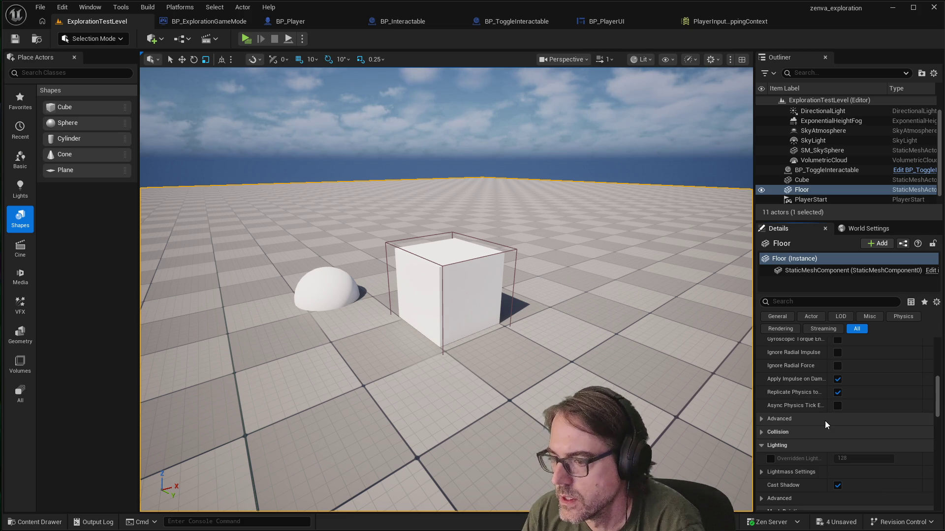
click(761, 431)
scroll(818, 388, down, 5)
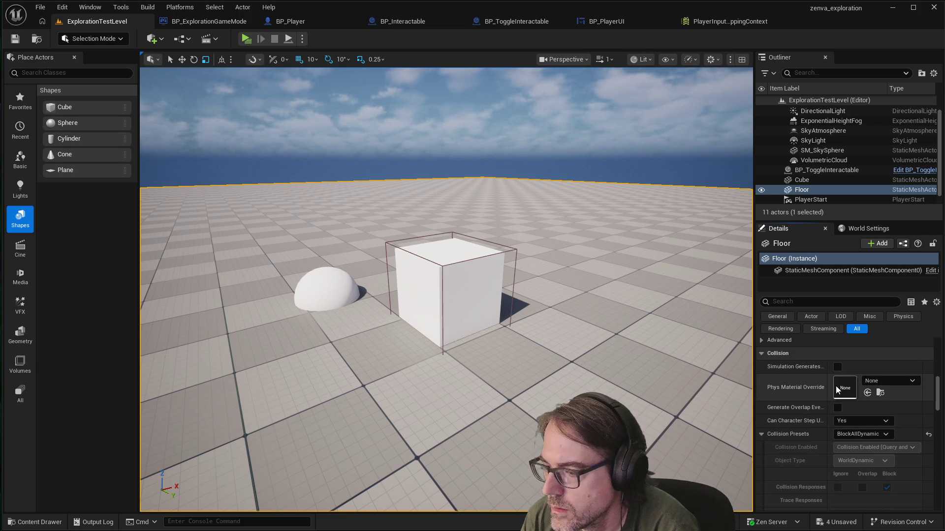
scroll(822, 394, down, 2)
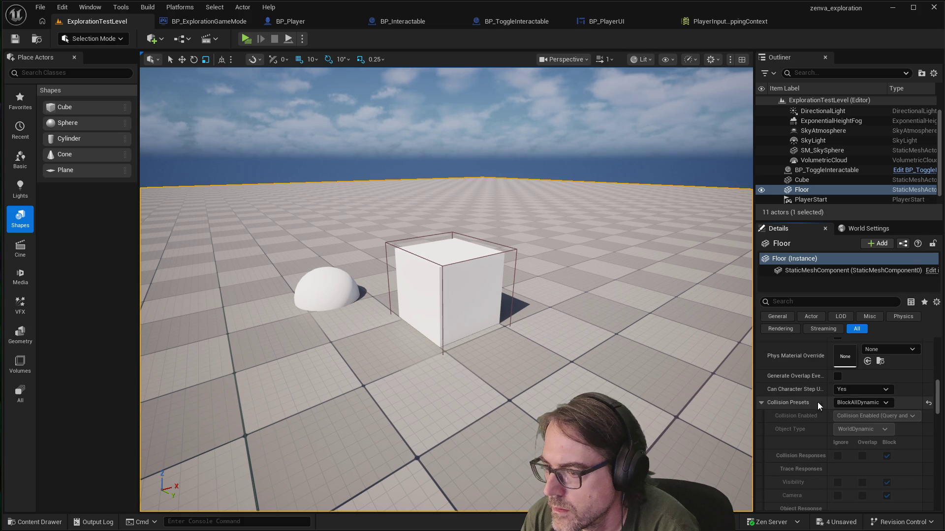
scroll(831, 411, down, 3)
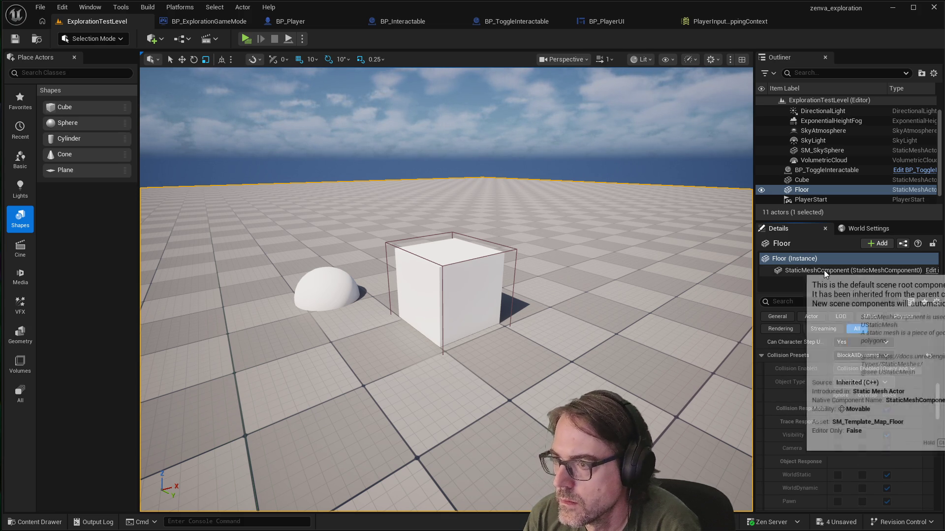
click(808, 164)
click(810, 170)
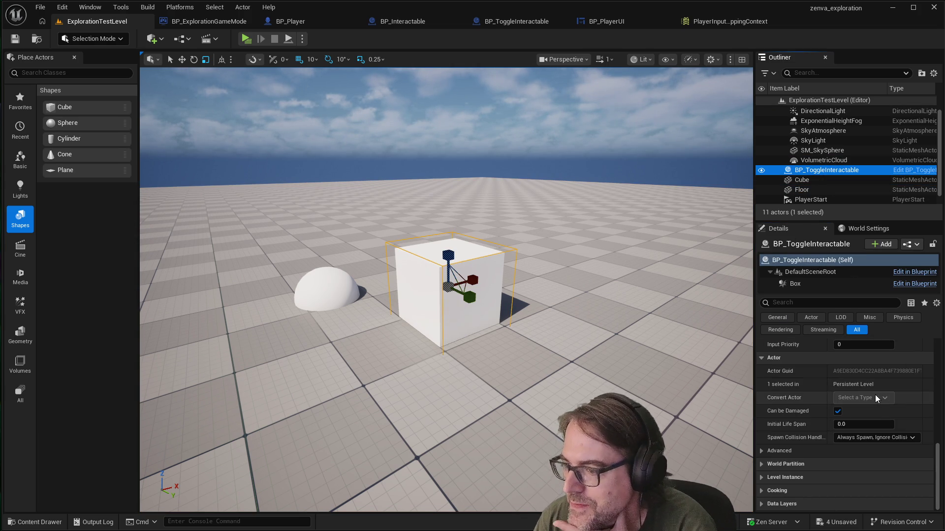
Step: Review BP_ToggleInteractable's settings: Sphere as target, Prompt 'Whatever', Start State unchecked
scroll(859, 399, up, 2)
scroll(863, 385, up, 5)
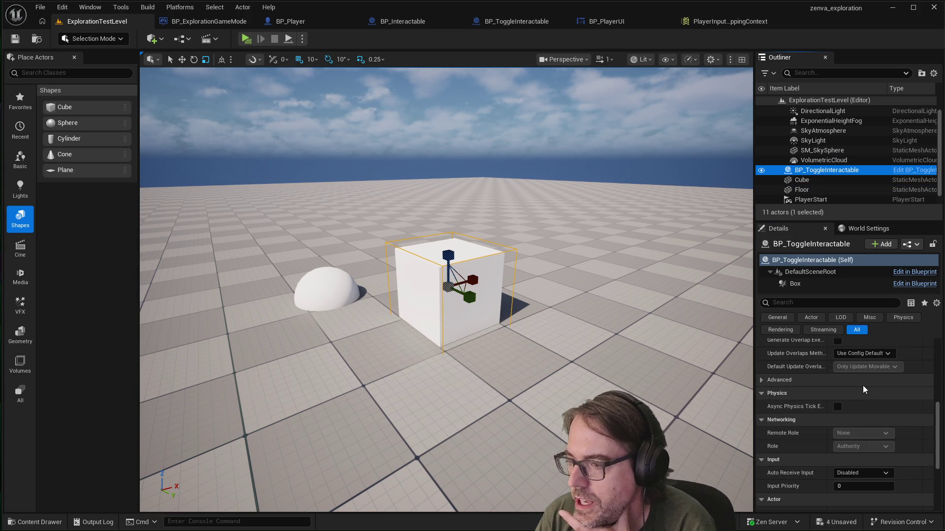
scroll(863, 385, up, 10)
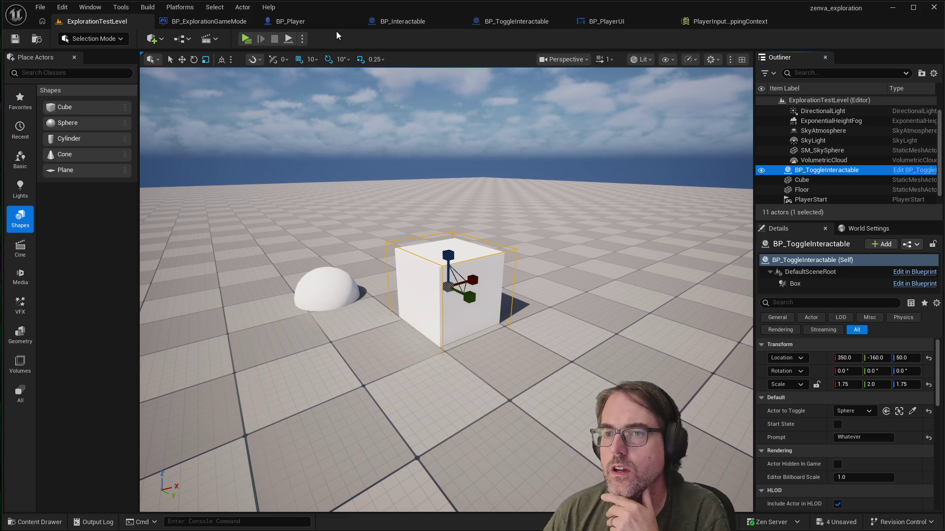
click(324, 22)
Step: Zoom around BP_Player's EventGraph to the Cast To BP_Interactable and Set Interact Prompt Text nodes
scroll(391, 181, down, 2)
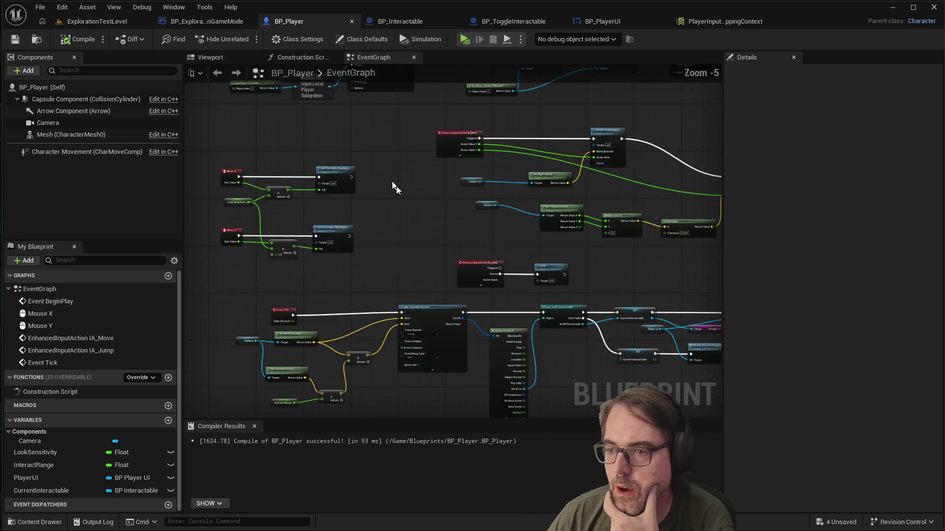
scroll(500, 317, up, 2)
scroll(565, 284, down, 1)
scroll(297, 261, up, 1)
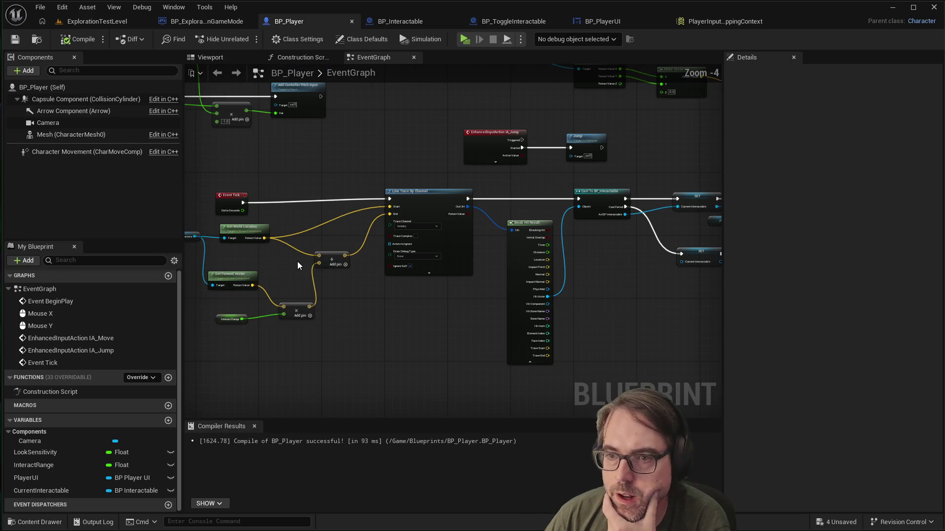
scroll(250, 236, up, 1)
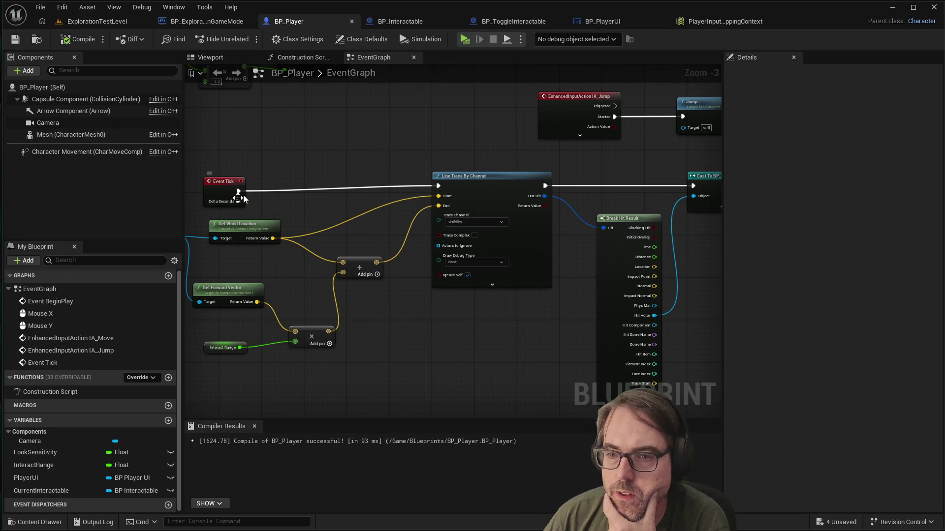
scroll(271, 216, down, 2)
scroll(631, 202, up, 2)
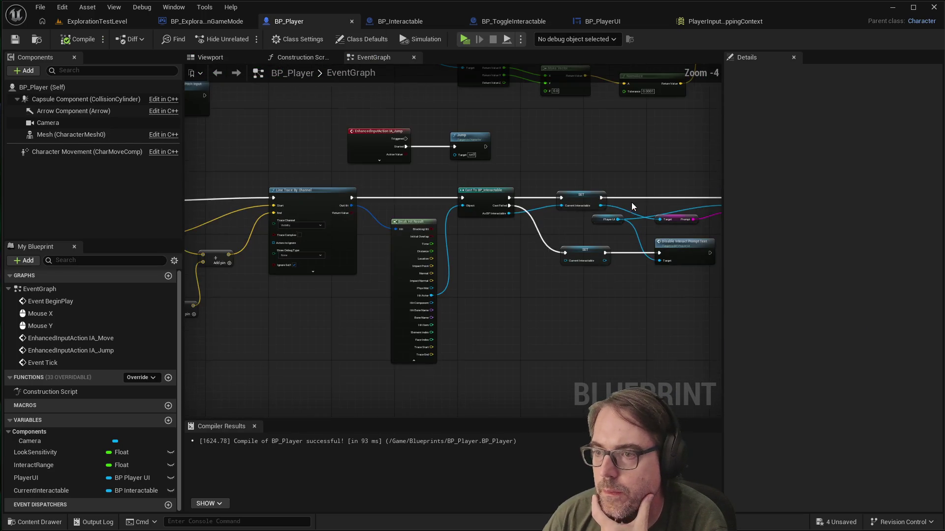
scroll(436, 203, up, 2)
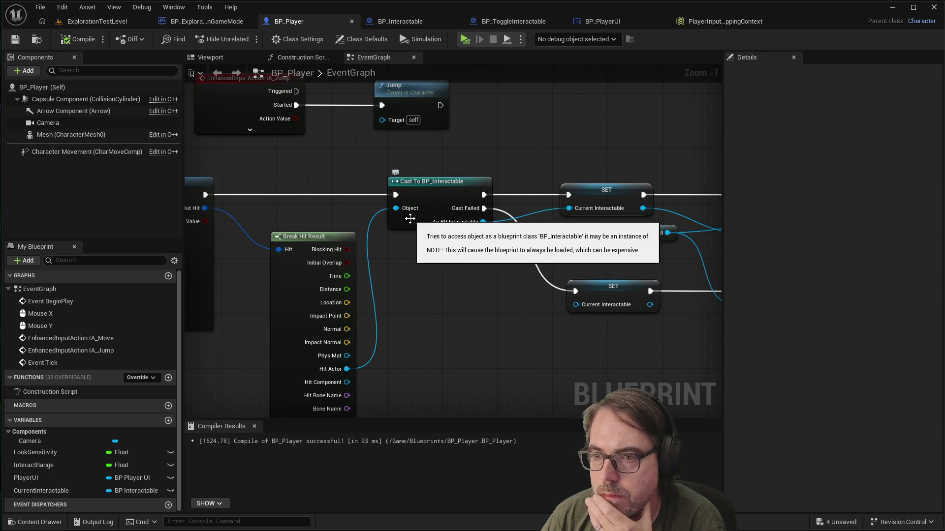
scroll(443, 227, down, 1)
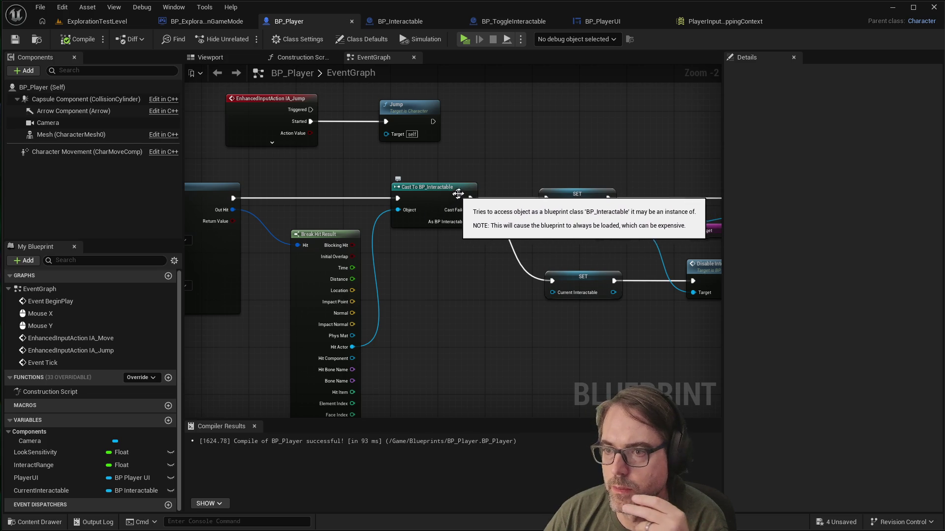
scroll(458, 211, up, 1)
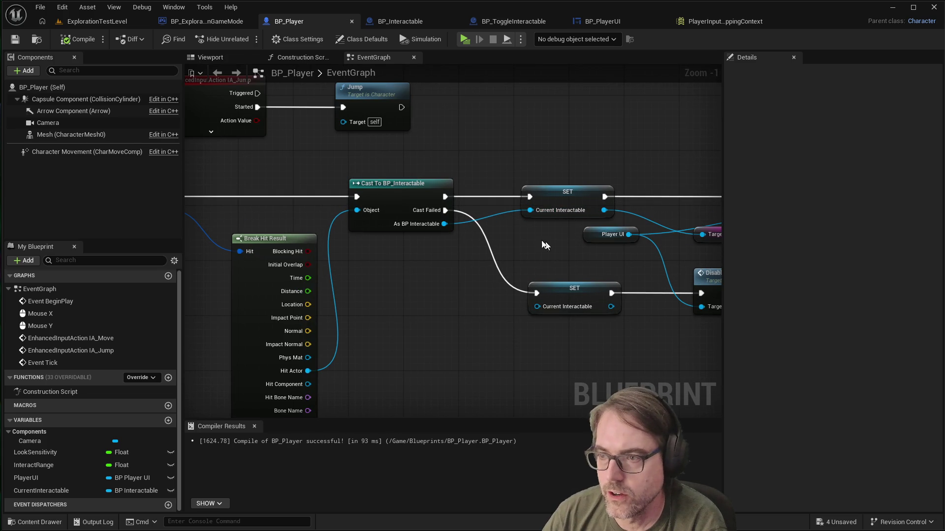
scroll(506, 233, down, 2)
scroll(506, 233, down, 1)
scroll(649, 217, up, 2)
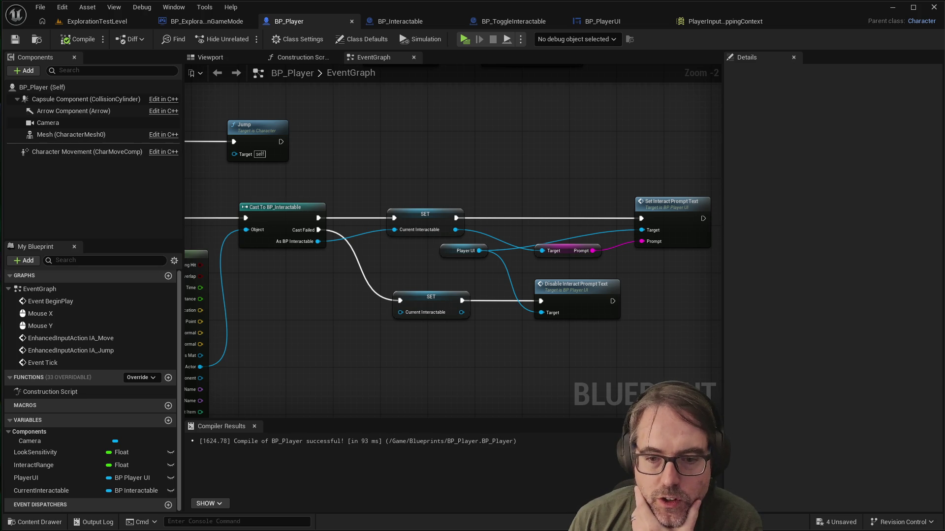
Step: Add an IA_Interact Enhanced Action Event node by searching 'ia_in' in the graph
right_click(524, 185)
text(ai_)
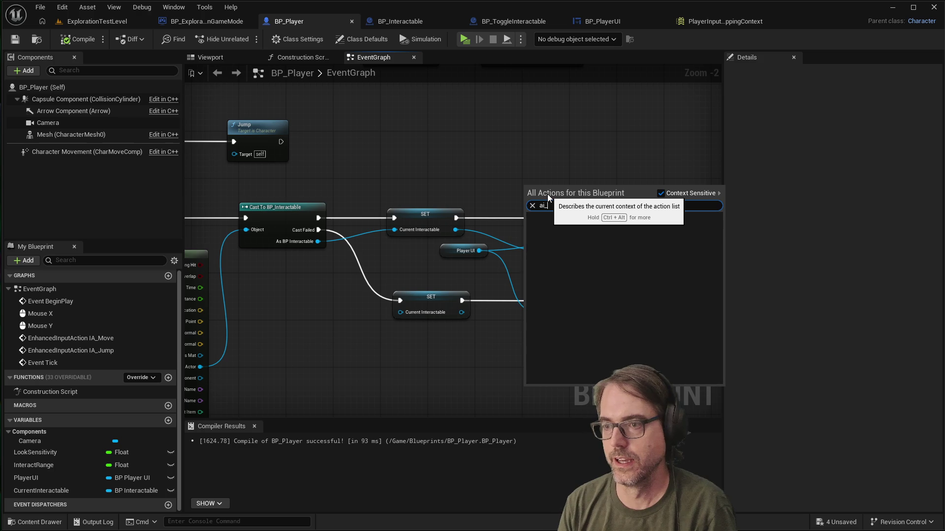
key(BackSpace)
key(BackSpace)
key(BackSpace)
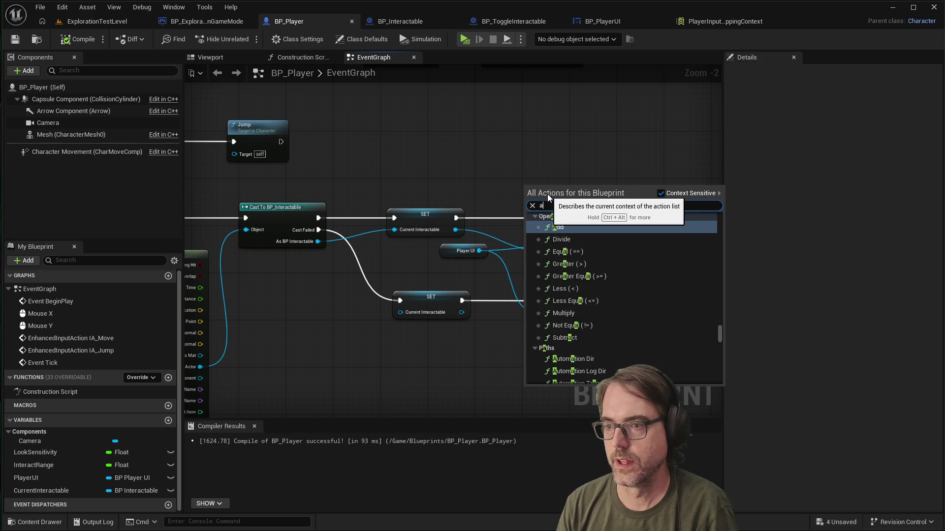
key(BackSpace)
text(ia)
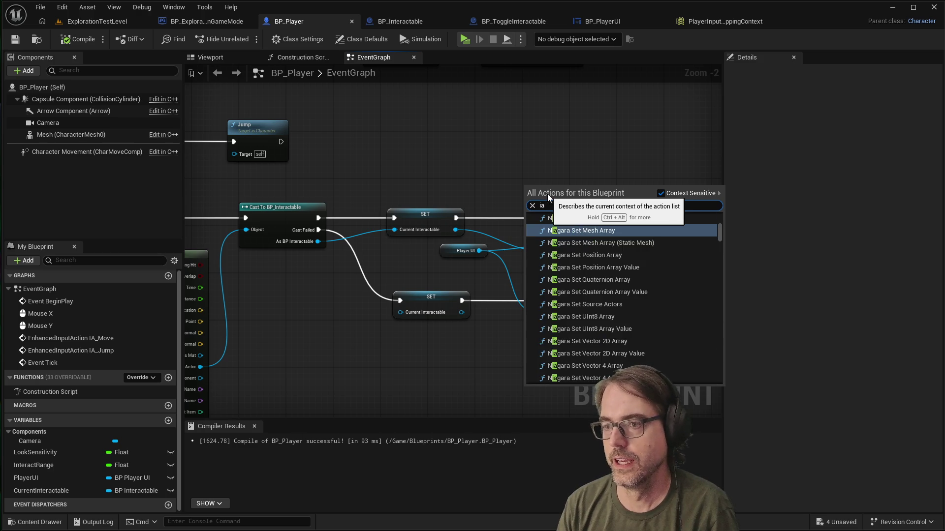
text(interact)
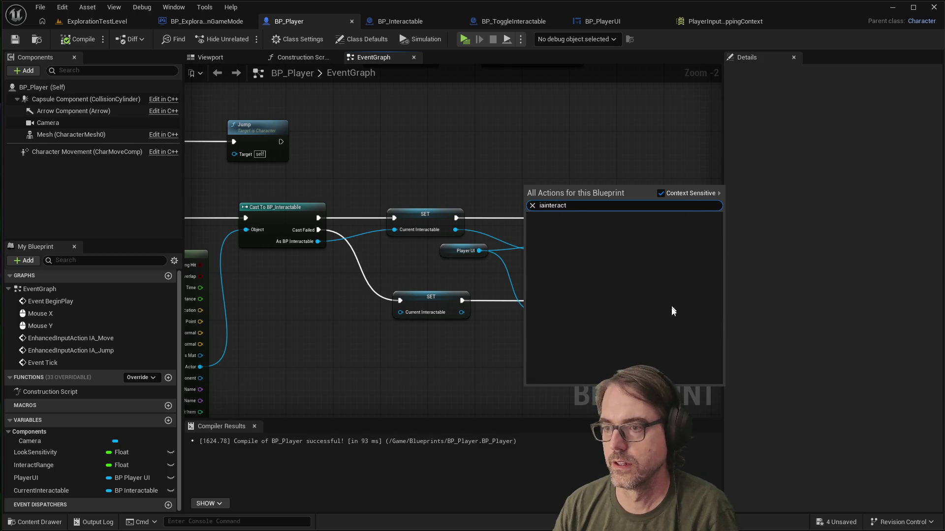
key(BackSpace)
key(BackSpace)
key(BackSpace)
key(BackSpace)
key(BackSpace)
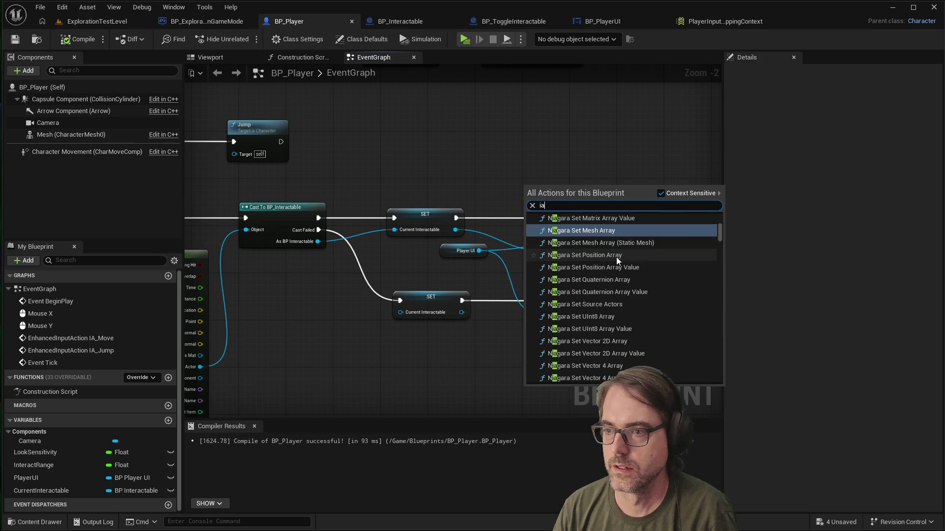
text(_in)
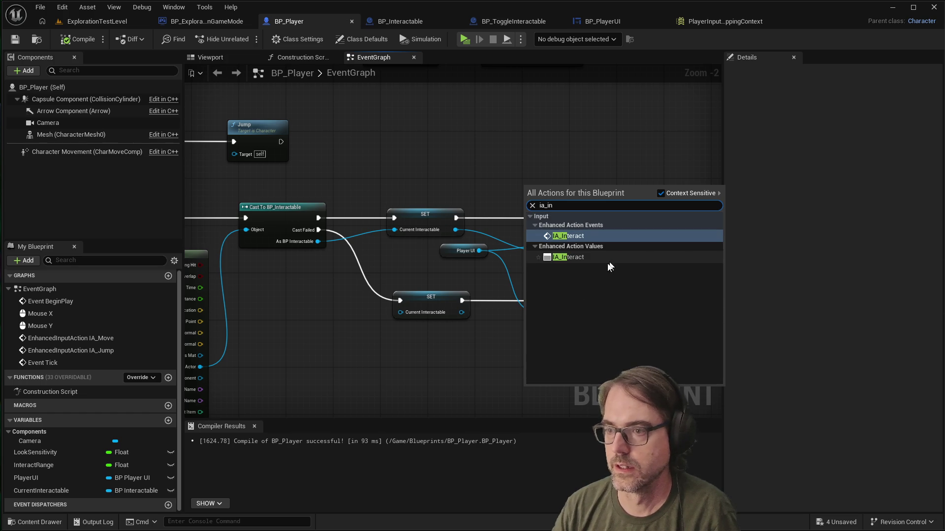
click(580, 236)
drag(580, 195, 553, 153)
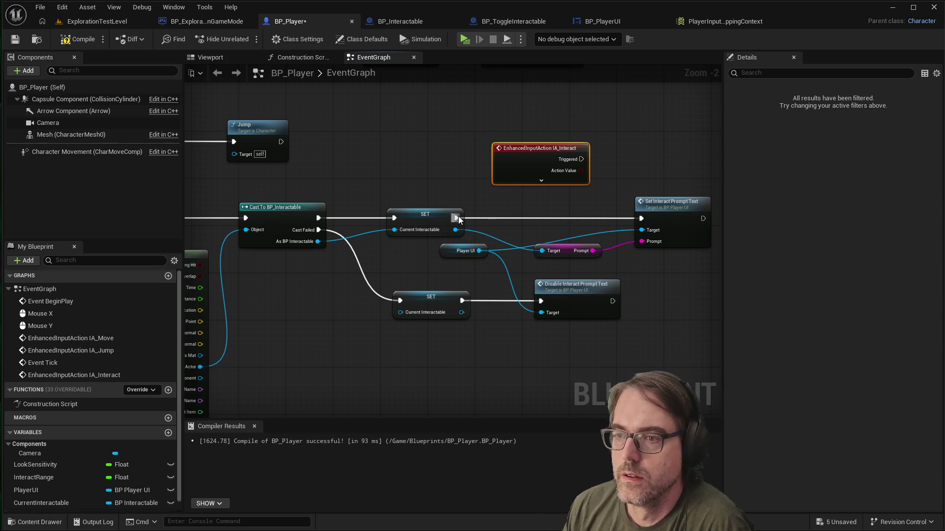
Step: Position the IA_Interact event node beside Set Interact Prompt Text
scroll(530, 181, down, 1)
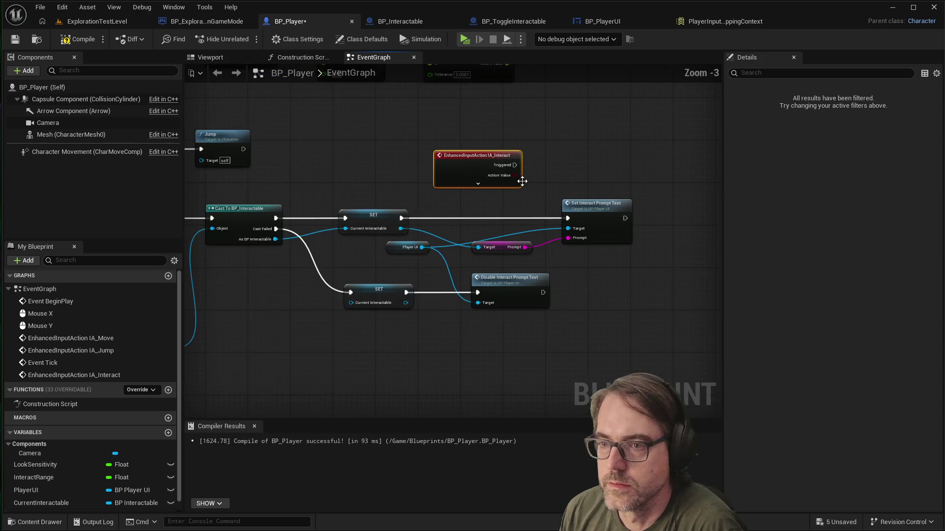
scroll(521, 182, up, 1)
scroll(315, 226, down, 1)
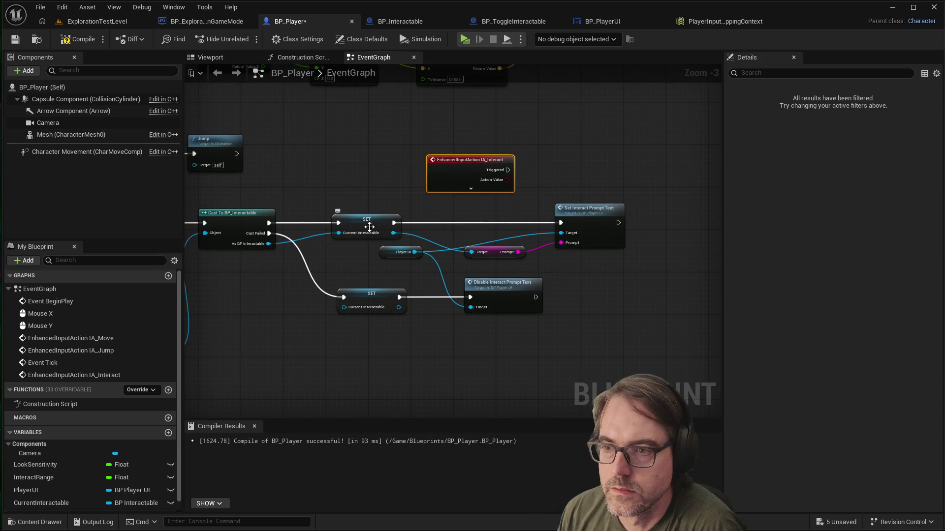
scroll(470, 199, up, 1)
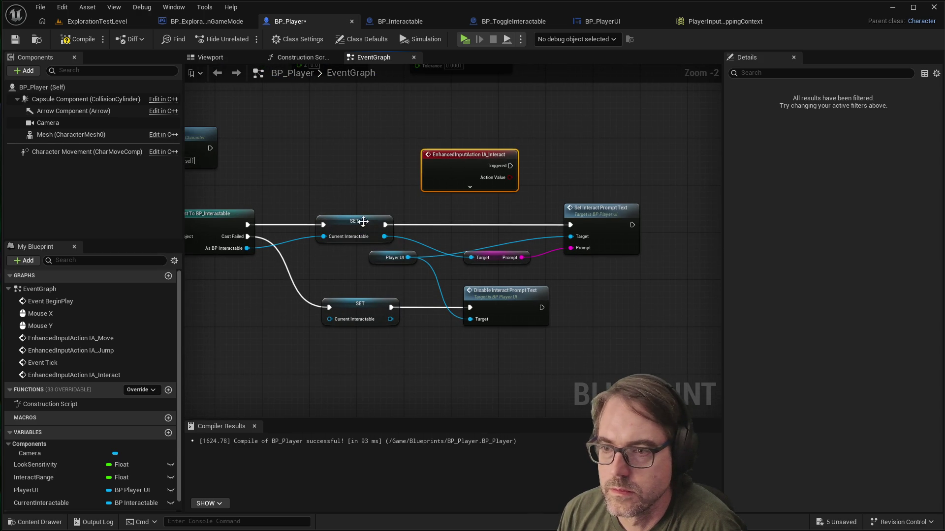
scroll(448, 211, up, 1)
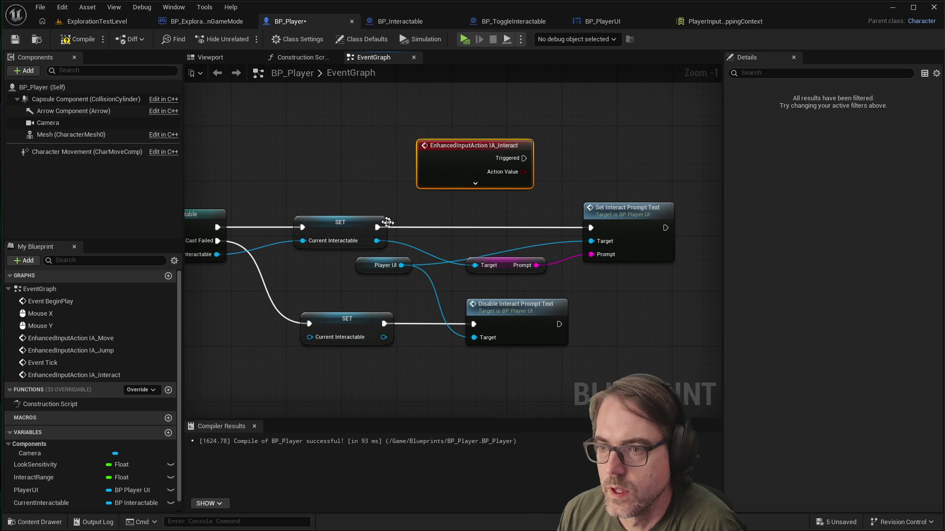
mouse_move(478, 168)
mouse_down()
mouse_move(522, 151)
mouse_move(722, 217)
mouse_move(539, 215)
mouse_move(540, 223)
mouse_up()
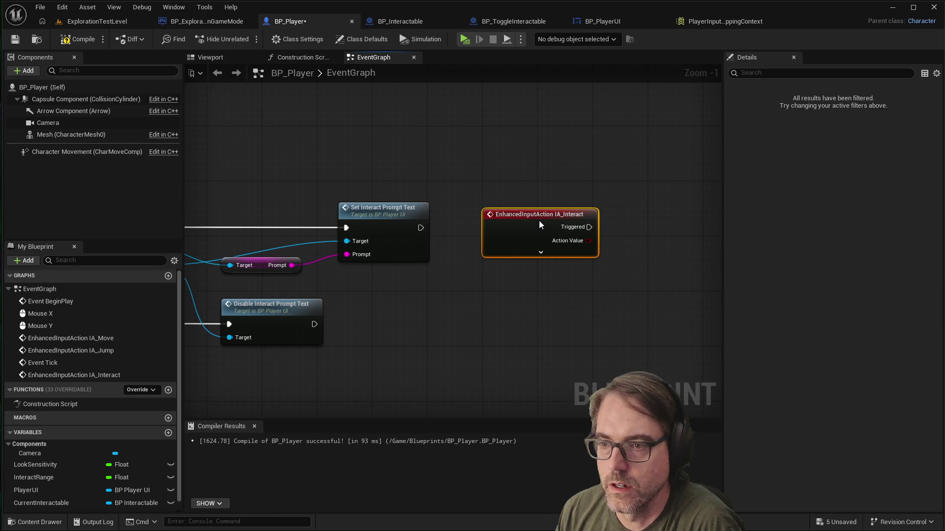
mouse_move(421, 228)
mouse_down()
mouse_move(586, 229)
mouse_move(421, 229)
mouse_move(517, 226)
mouse_move(426, 229)
mouse_move(436, 227)
mouse_up()
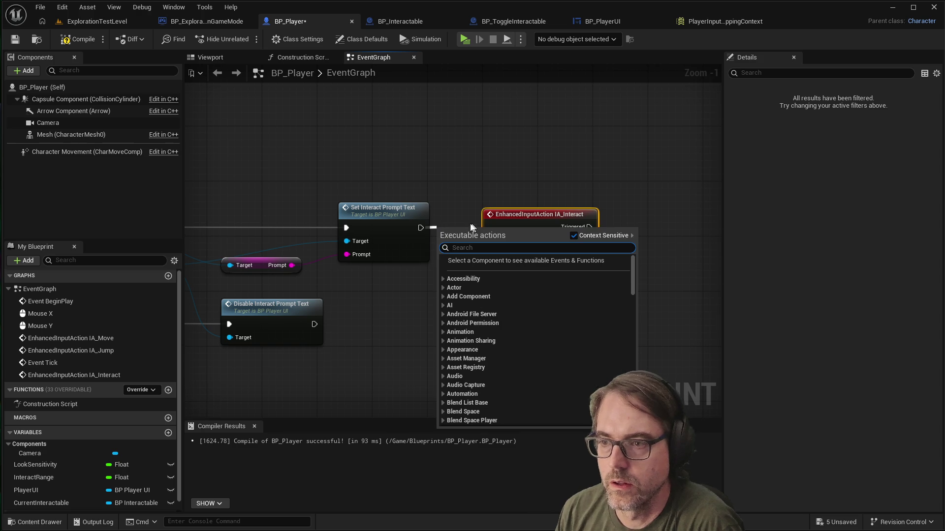
click(459, 223)
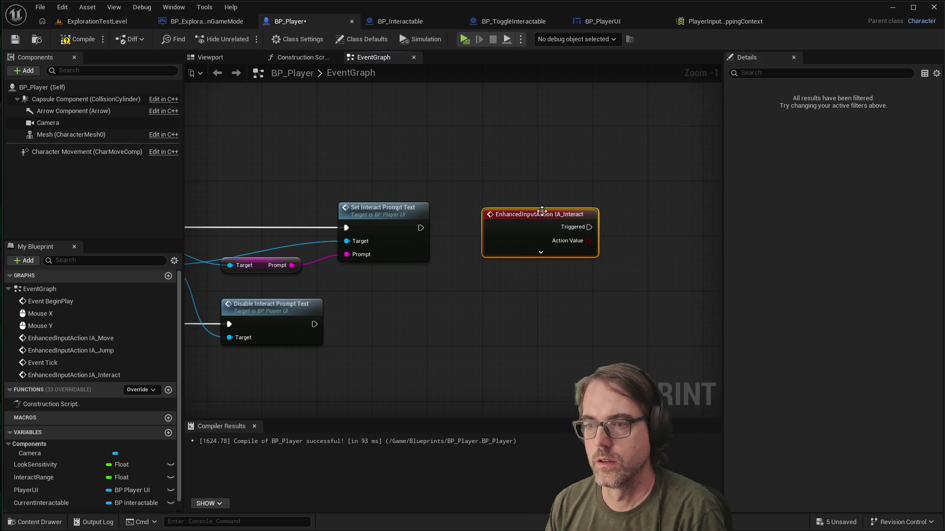
mouse_move(543, 218)
mouse_down()
mouse_move(496, 163)
mouse_move(518, 144)
mouse_move(545, 151)
mouse_up()
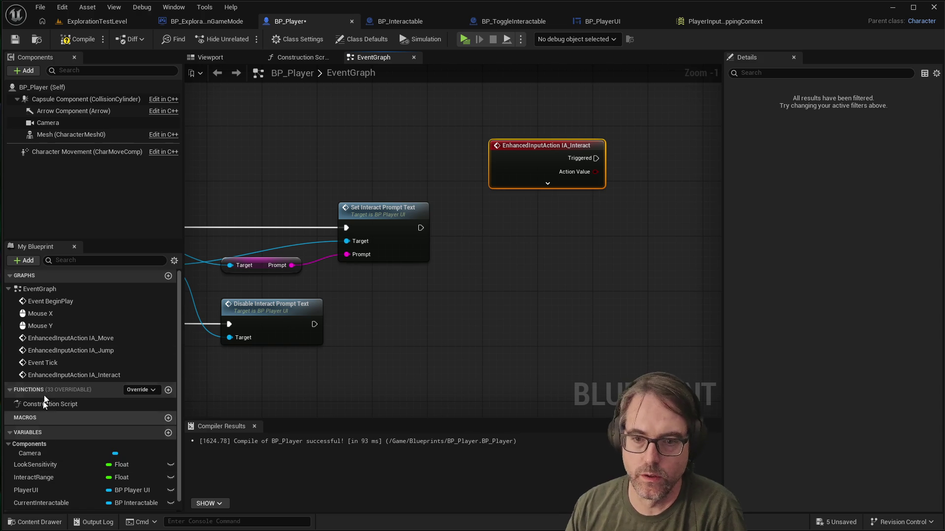
scroll(52, 457, down, 1)
Step: Add a Get Current Interactable node next to the IA_Interact event
mouse_move(43, 491)
mouse_down()
mouse_move(391, 415)
mouse_move(512, 218)
mouse_move(529, 217)
mouse_up()
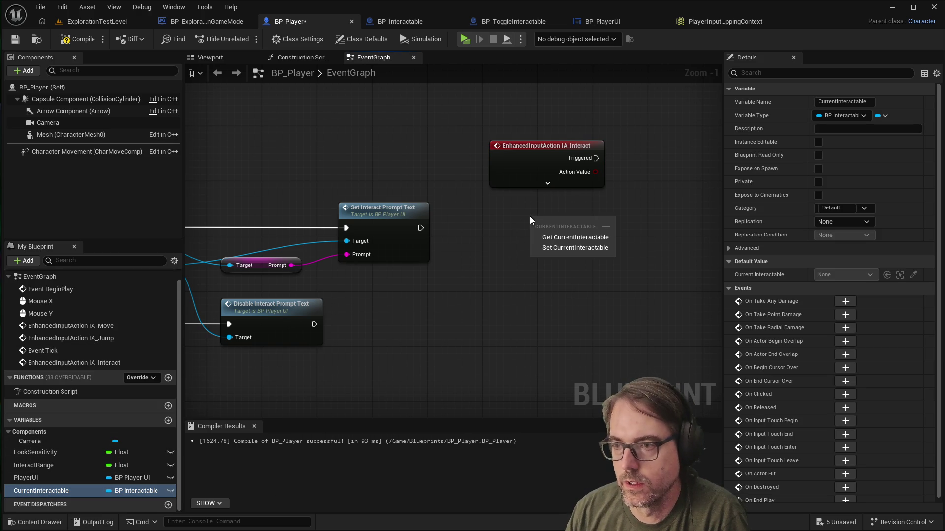
click(566, 237)
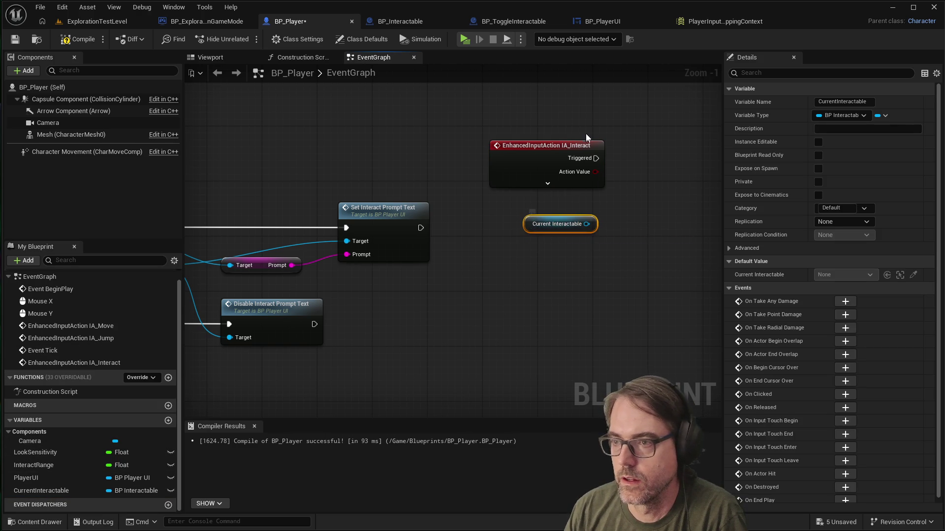
drag(576, 152, 576, 137)
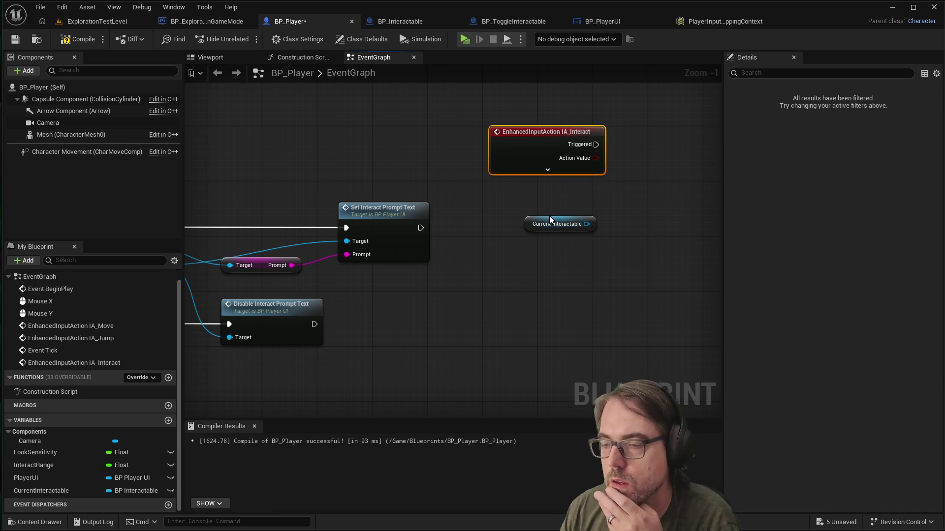
drag(547, 222, 490, 224)
Step: Add an Interact call on Current Interactable, searching 'interac' from its output pin
drag(546, 128, 532, 122)
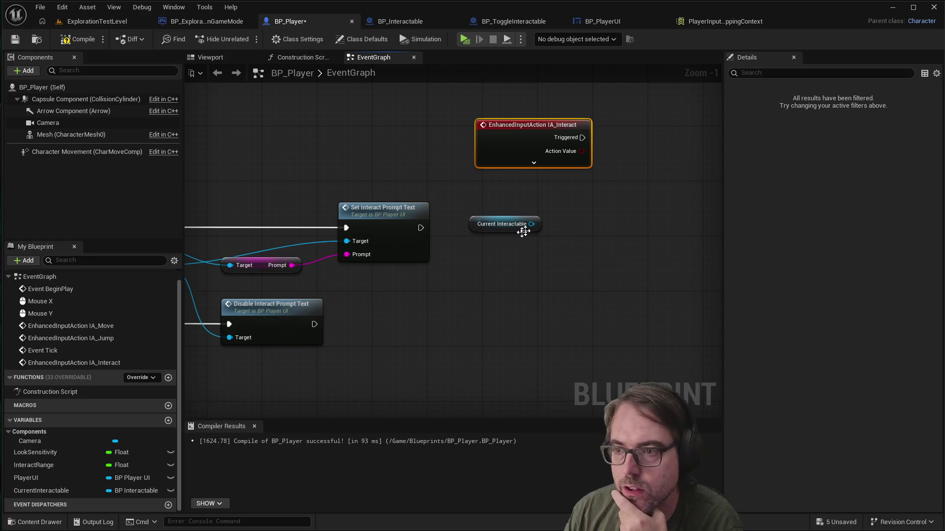
mouse_move(532, 224)
mouse_down()
mouse_move(600, 212)
mouse_move(585, 214)
mouse_up()
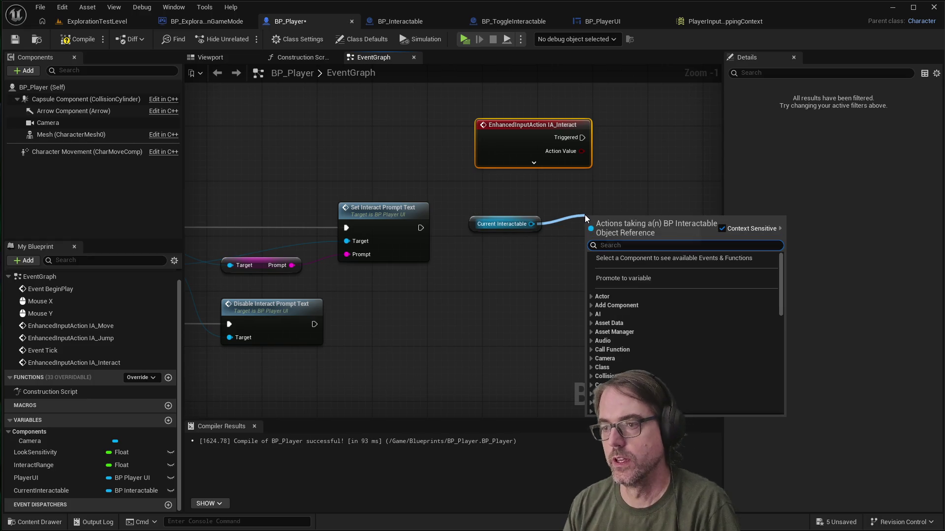
text(interac)
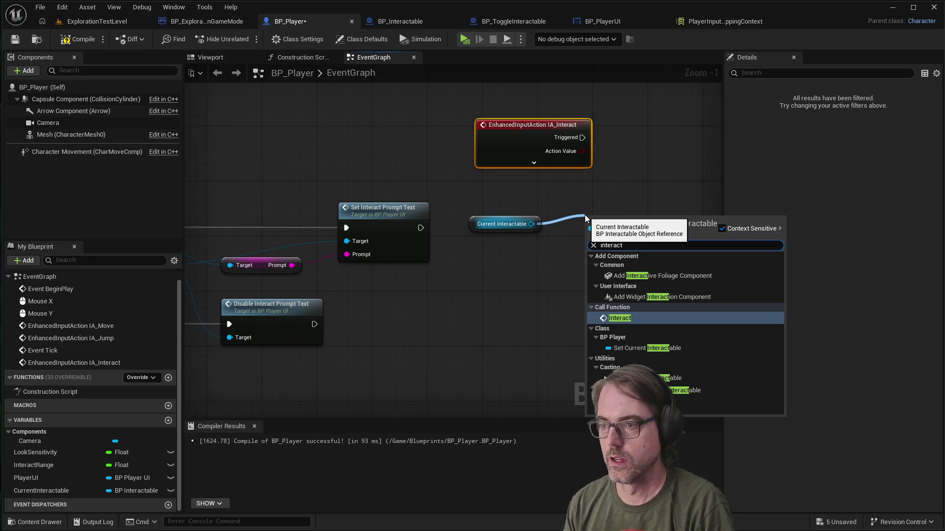
click(628, 317)
drag(628, 218, 627, 192)
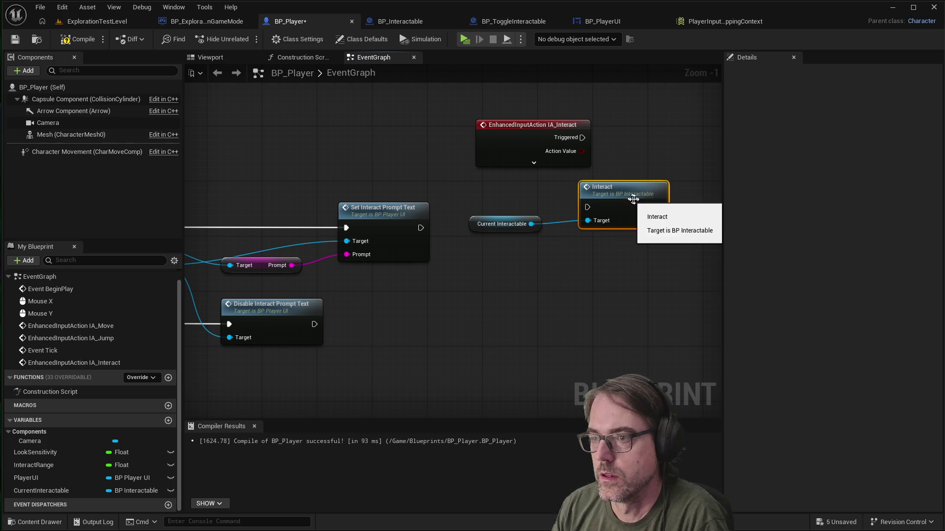
Step: Arrange the nodes so IA_Interact's Triggered output fires the Interact call
scroll(665, 207, up, 1)
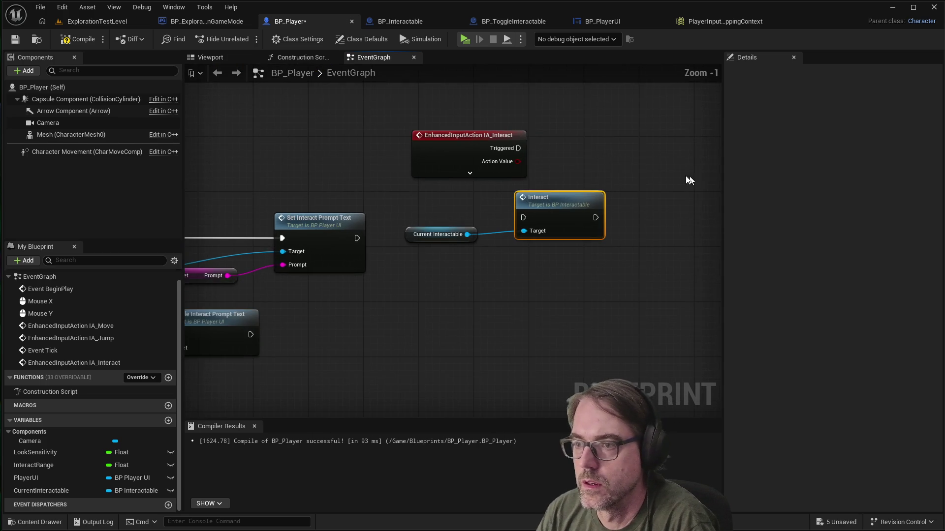
mouse_move(439, 131)
mouse_down()
mouse_move(634, 123)
mouse_move(411, 129)
mouse_move(515, 233)
mouse_move(504, 223)
mouse_up()
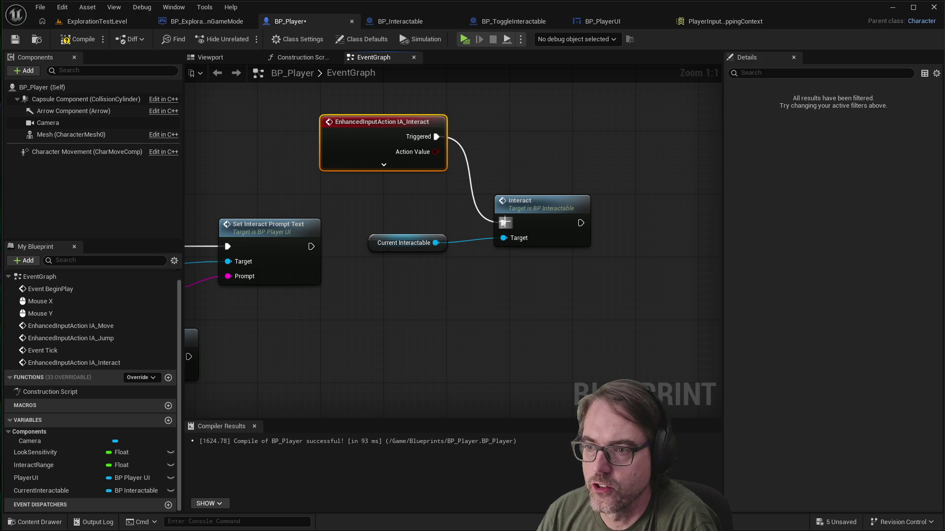
drag(561, 203, 566, 172)
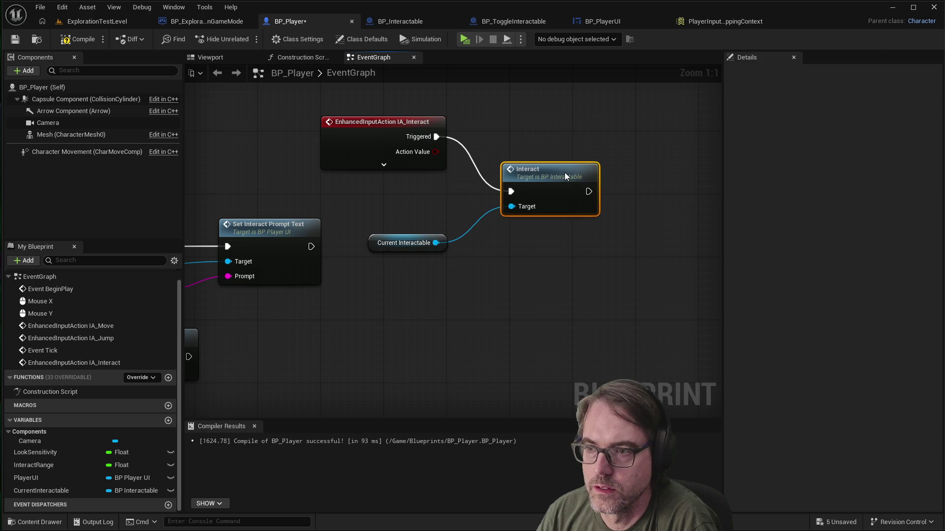
click(529, 269)
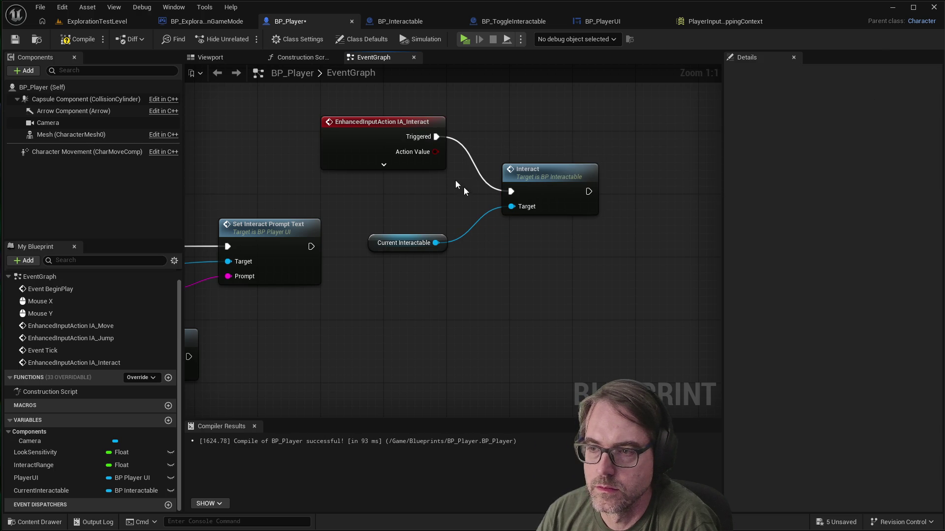
scroll(600, 216, down, 5)
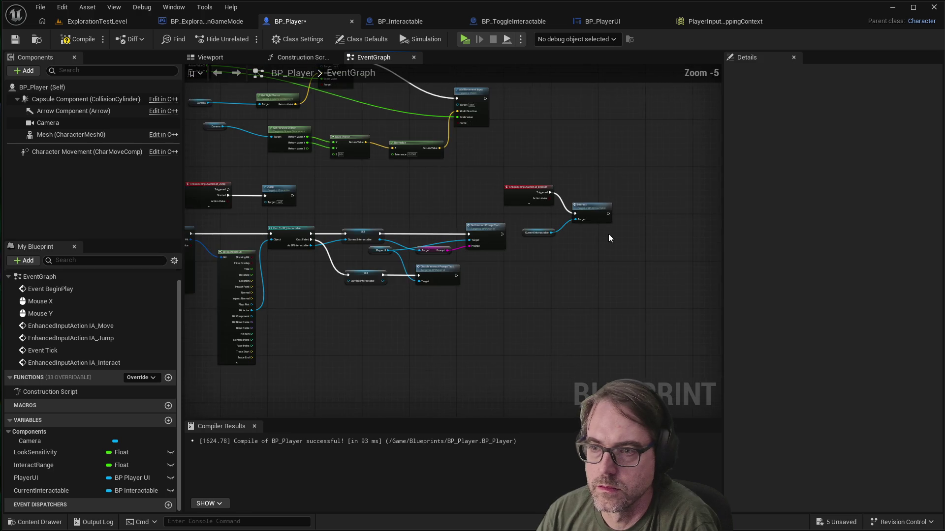
scroll(605, 232, up, 3)
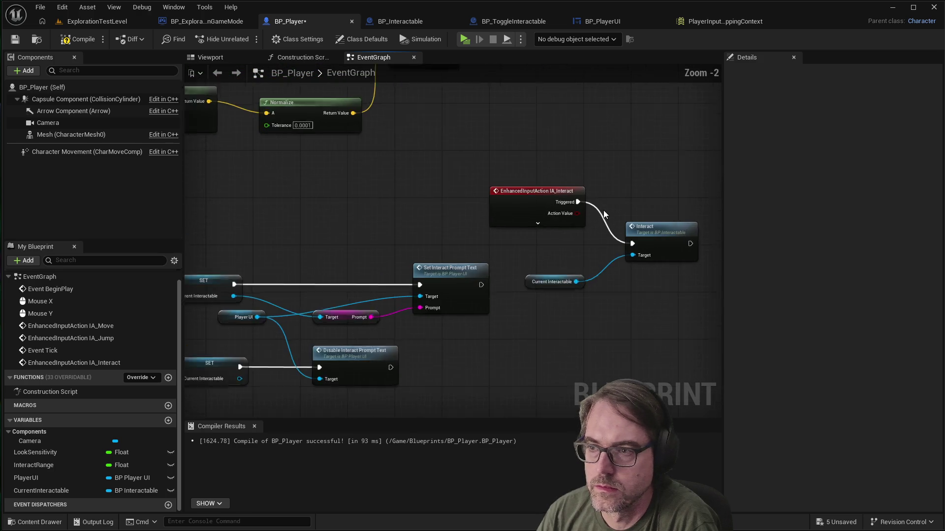
scroll(604, 213, up, 2)
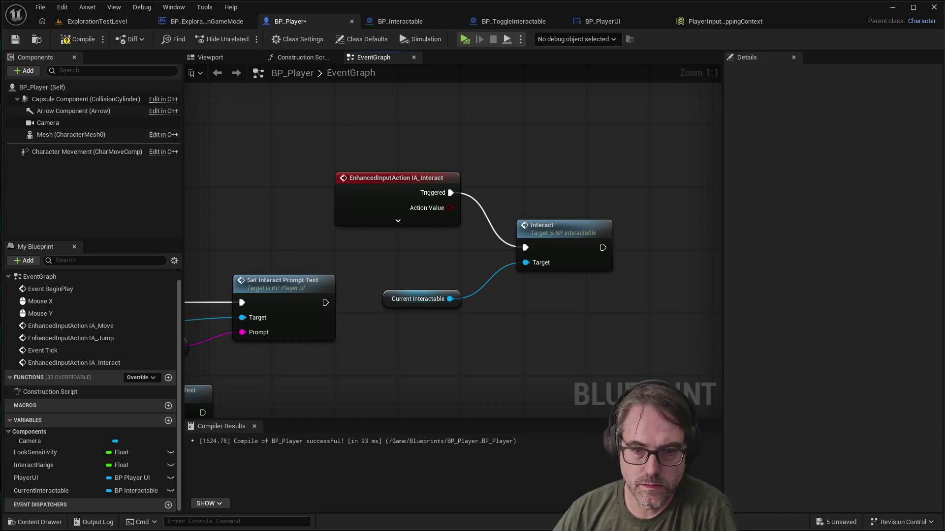
scroll(567, 277, down, 8)
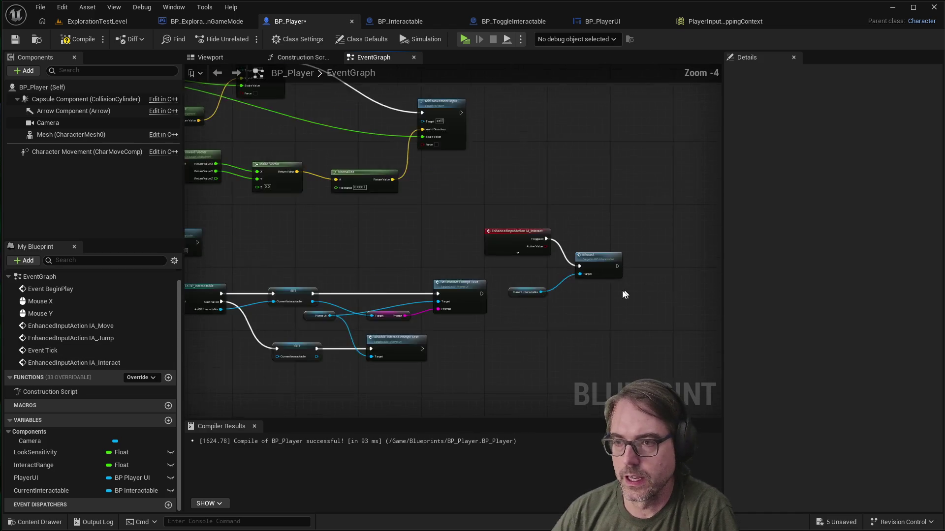
Step: Zoom in and out over the IA_Interact node group in BP_Player's graph
scroll(496, 288, up, 3)
scroll(597, 264, down, 3)
scroll(454, 275, up, 3)
scroll(502, 277, down, 3)
scroll(231, 283, up, 6)
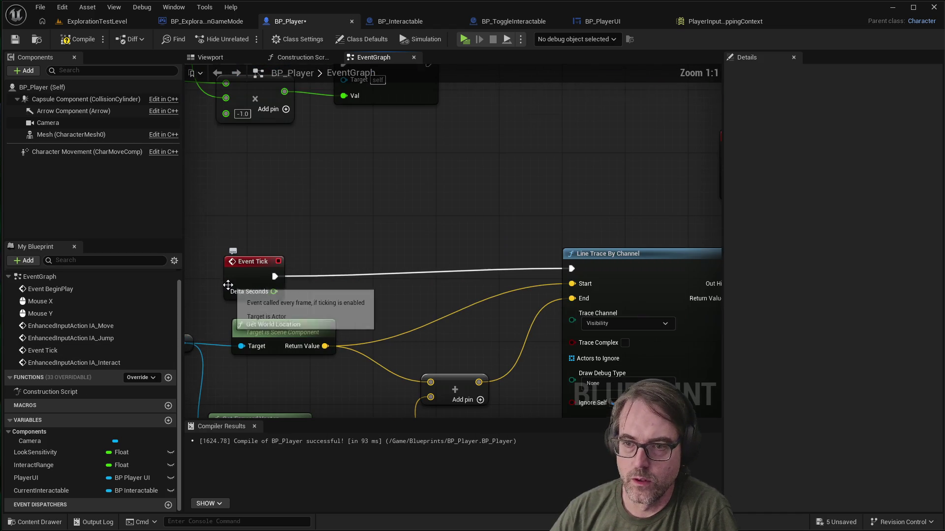
scroll(233, 272, down, 6)
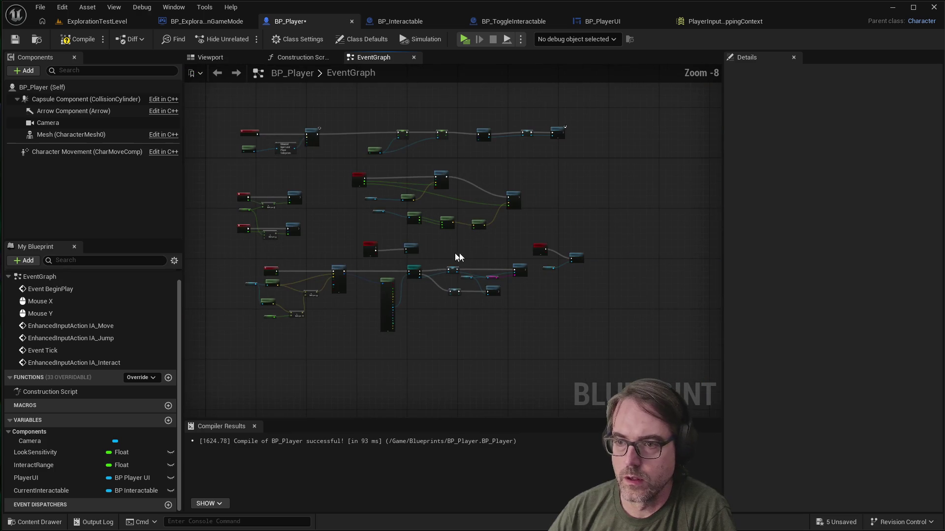
scroll(572, 253, up, 2)
scroll(275, 248, up, 3)
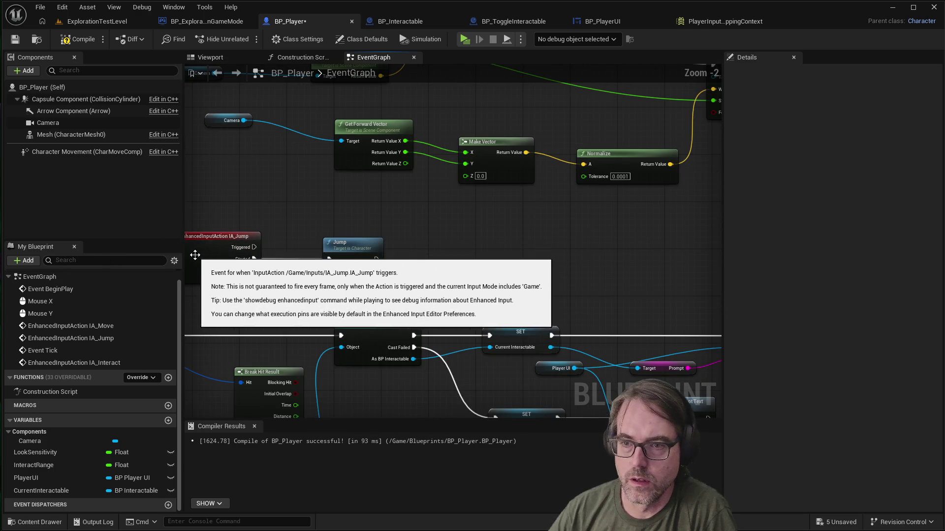
scroll(283, 249, down, 3)
scroll(283, 250, up, 2)
scroll(507, 259, down, 4)
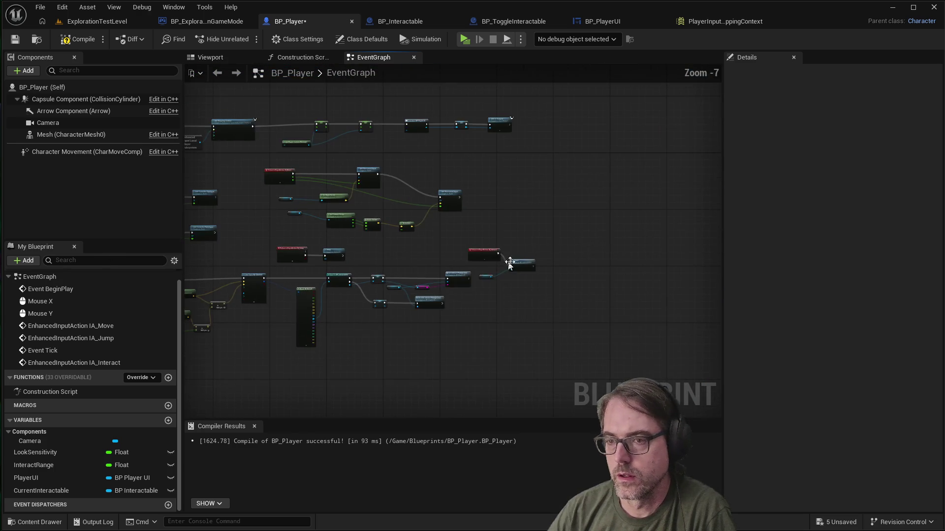
scroll(506, 268, up, 5)
scroll(334, 240, down, 6)
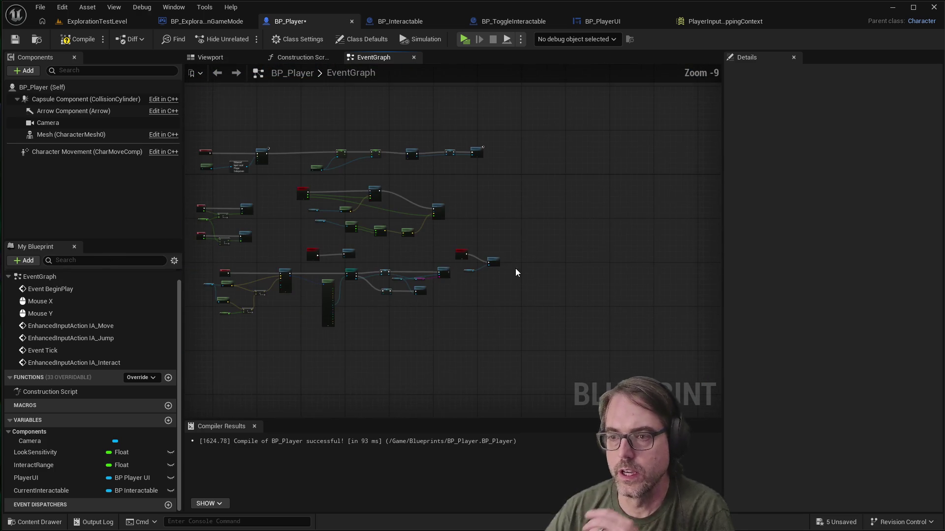
scroll(213, 206, up, 5)
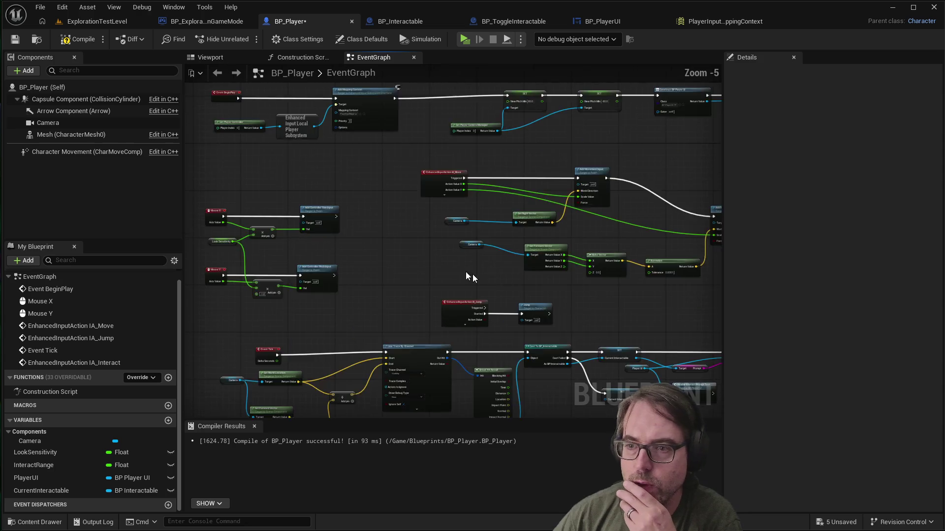
scroll(222, 235, down, 3)
scroll(334, 259, up, 5)
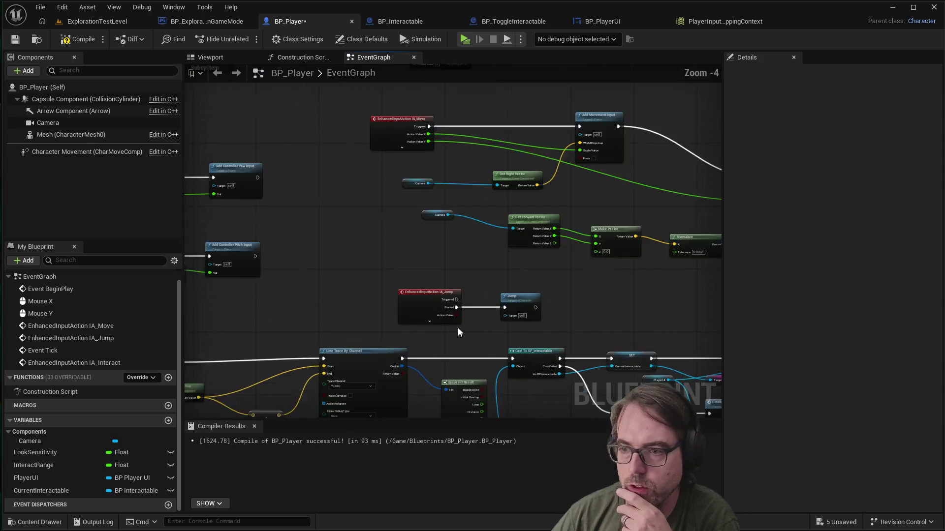
scroll(465, 261, down, 3)
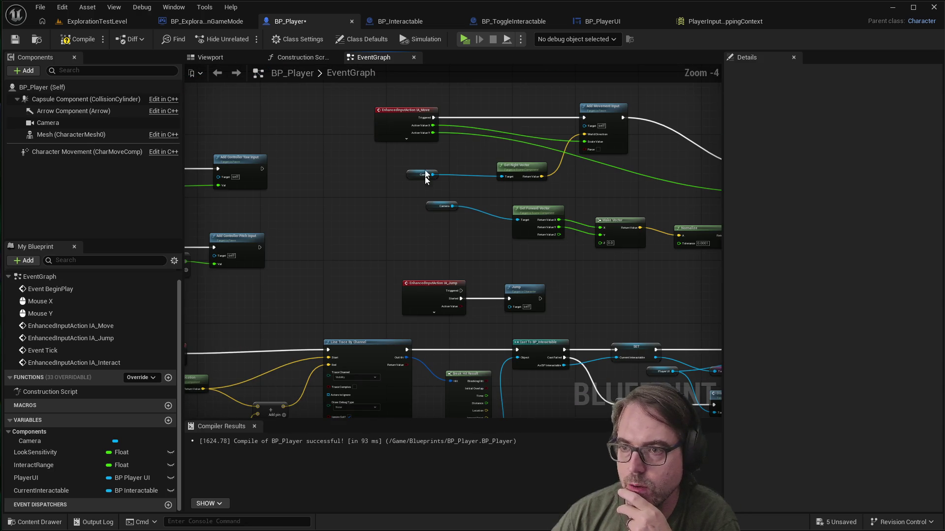
scroll(428, 101, up, 3)
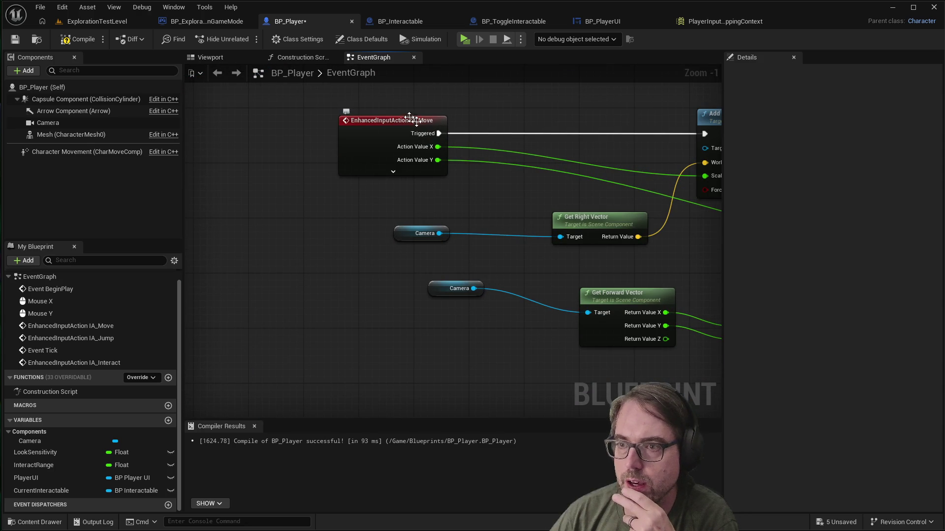
scroll(386, 196, down, 6)
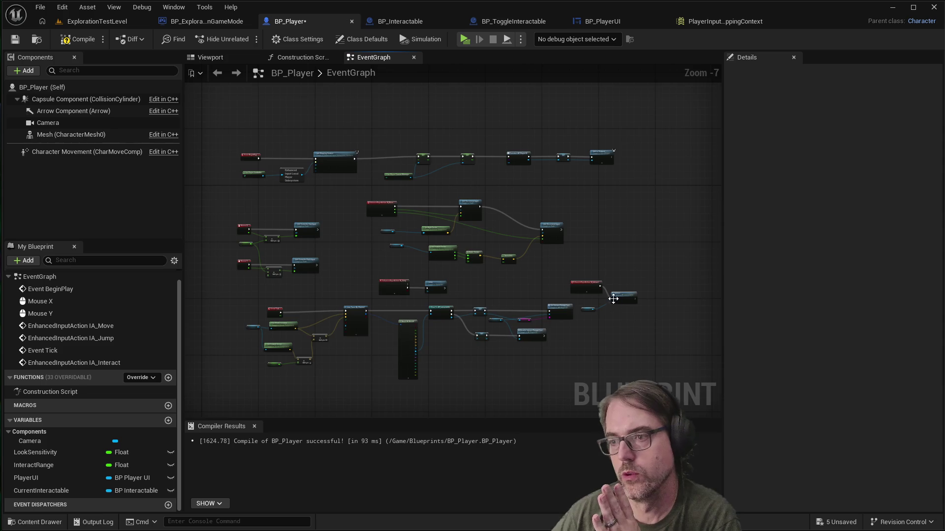
scroll(613, 299, up, 4)
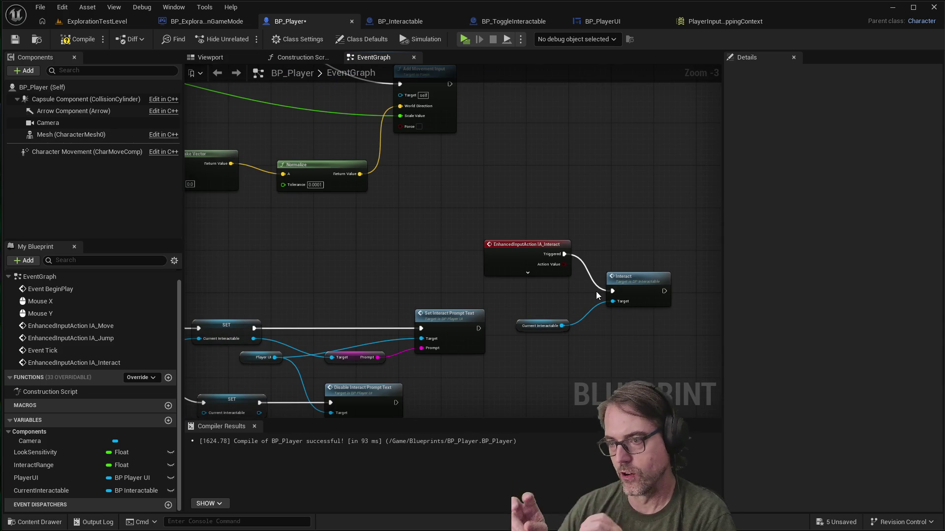
Step: Move IA_Interact, Current Interactable and Interact up-right, then compile and save BP_Player
mouse_move(478, 229)
mouse_down()
mouse_move(568, 291)
mouse_move(681, 338)
mouse_up()
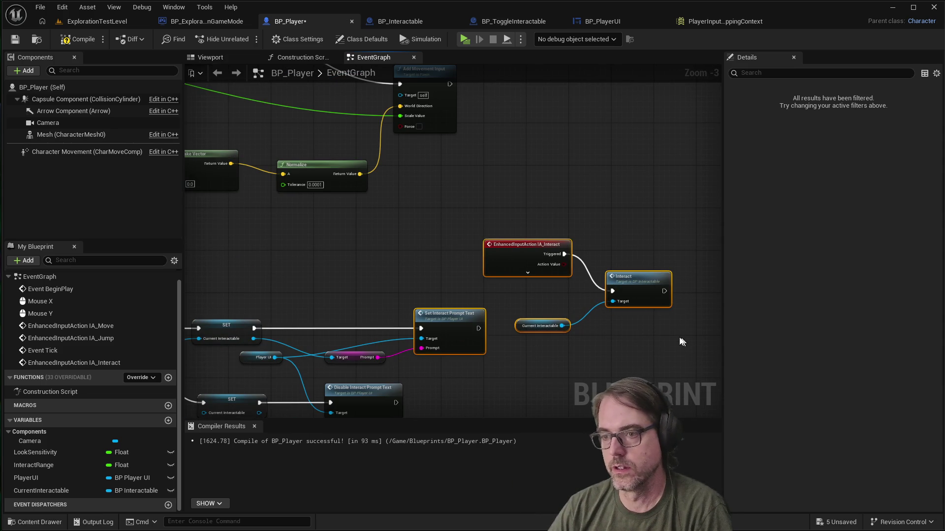
ctrl+click(459, 322)
mouse_move(538, 249)
mouse_down()
mouse_move(601, 206)
mouse_move(605, 190)
mouse_up()
scroll(461, 251, down, 1)
click(342, 113)
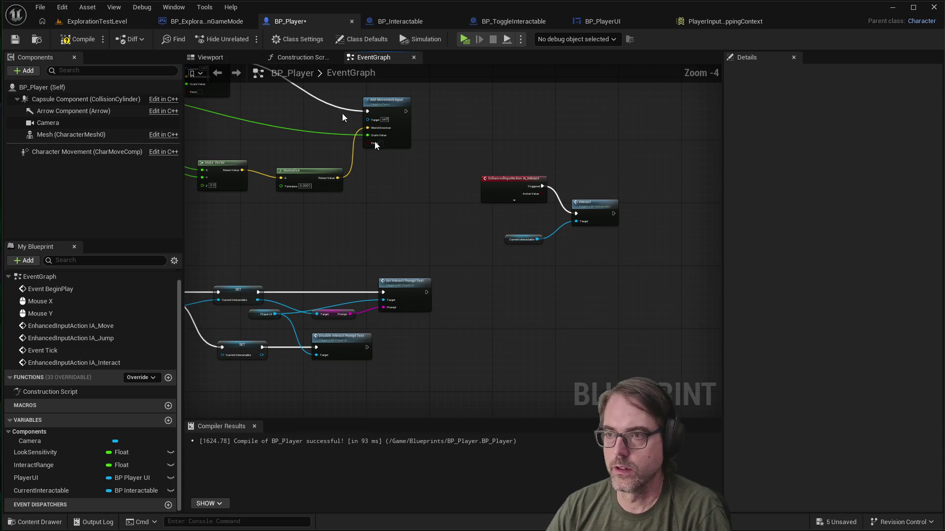
click(79, 39)
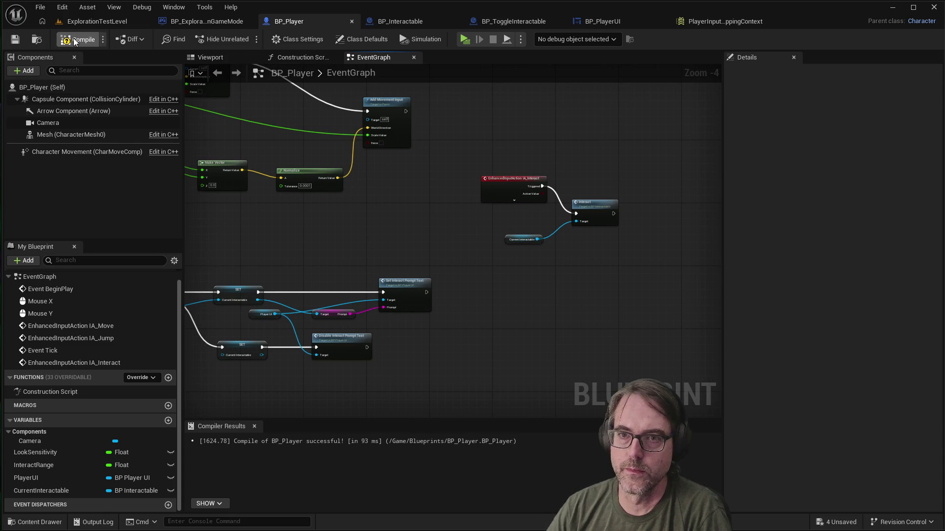
click(465, 39)
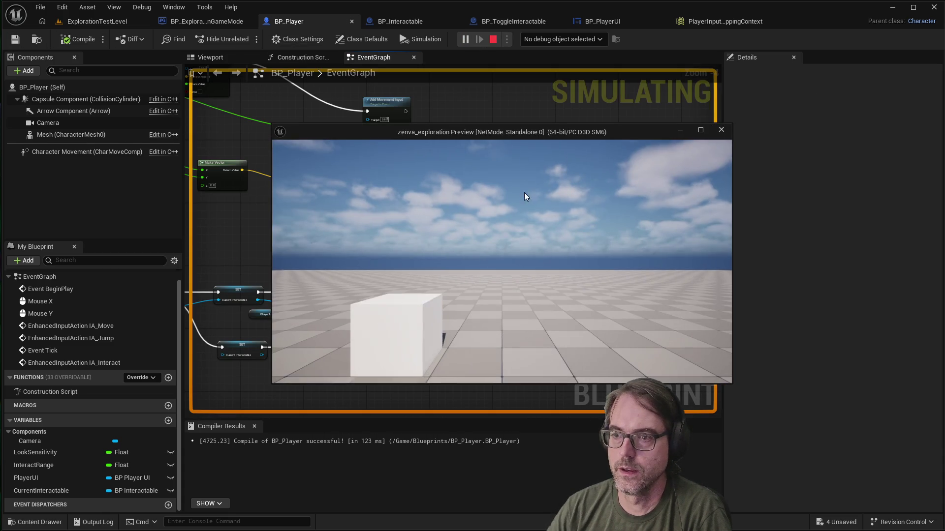
key(w)
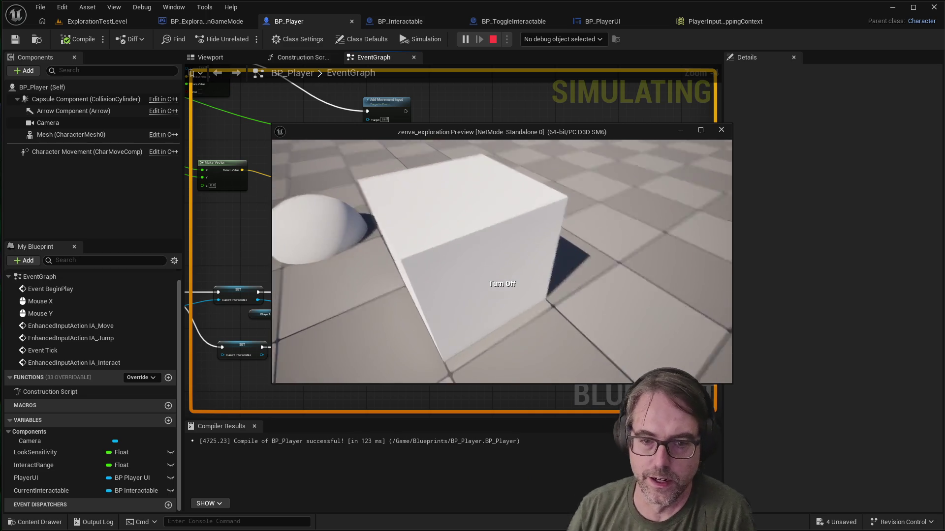
key(Escape)
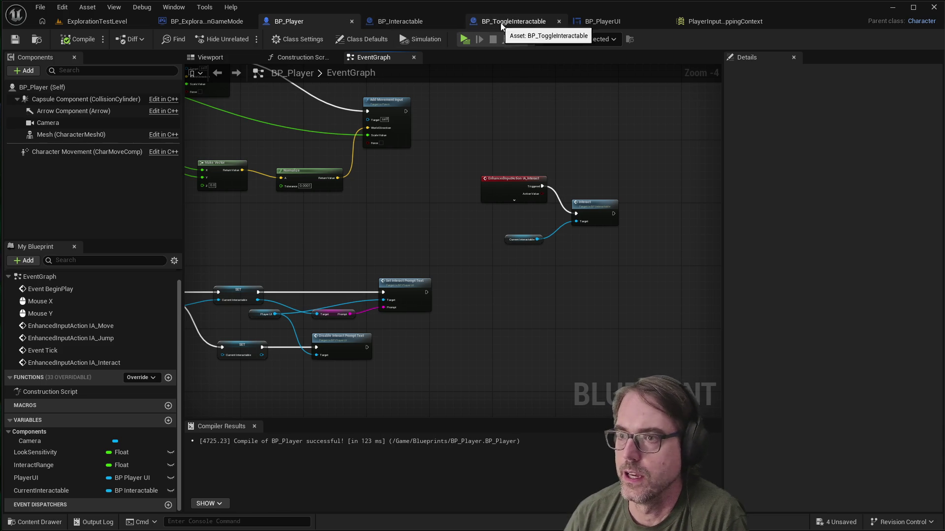
Step: Check the level and BP_ToggleInteractable graph, then expand IA_Interact in BP_Player to reveal Started
scroll(552, 217, up, 4)
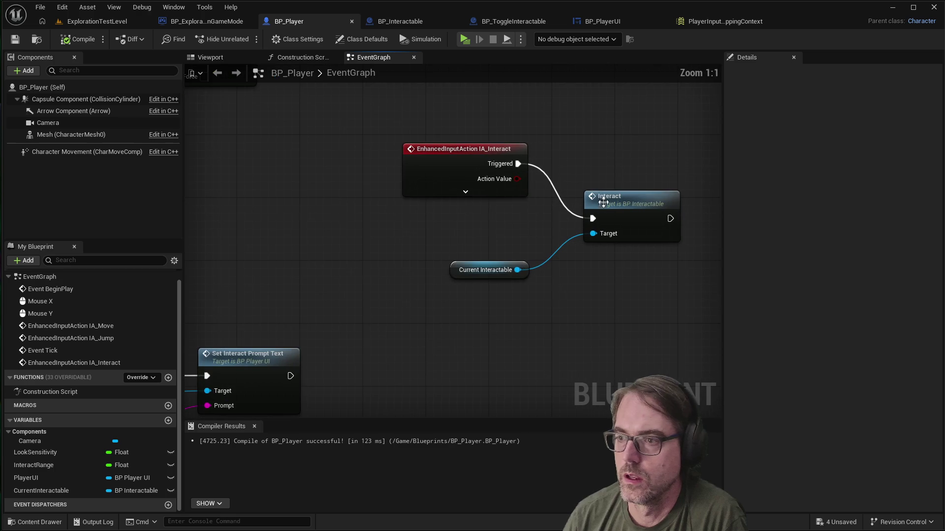
click(105, 21)
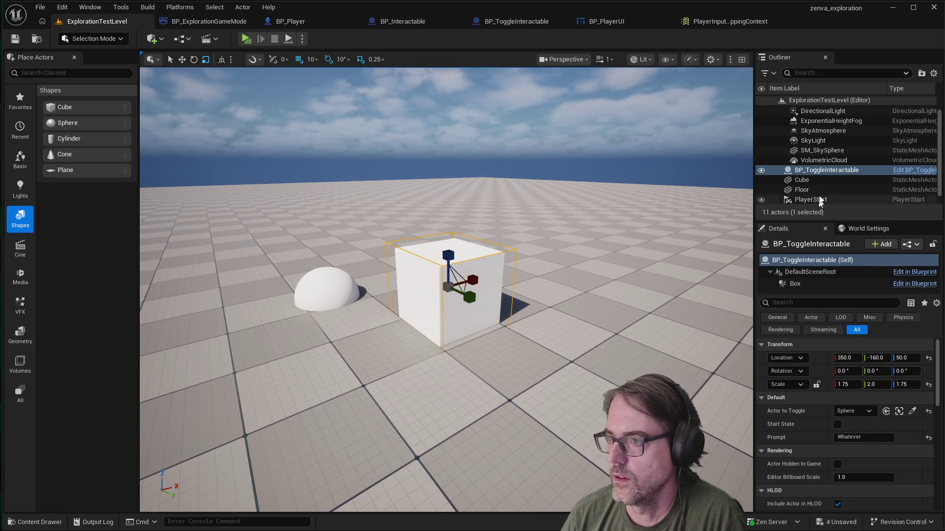
click(815, 171)
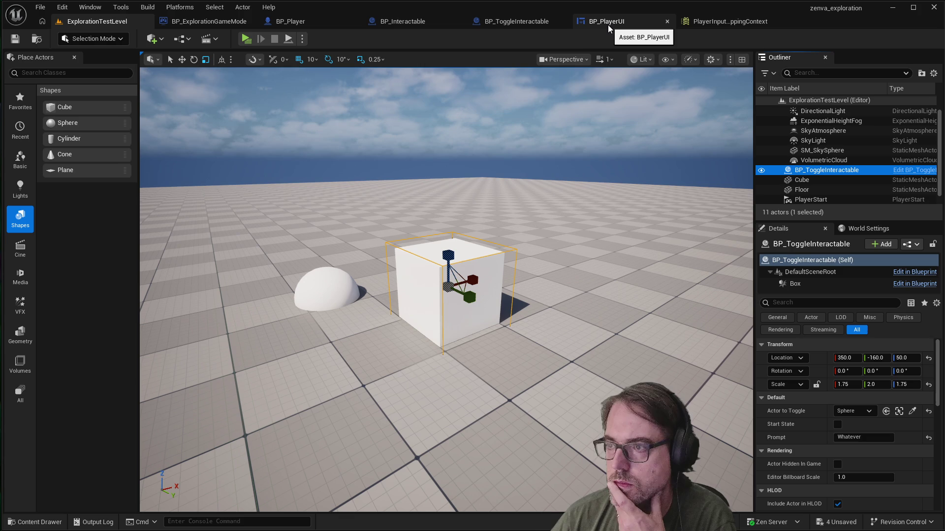
click(512, 22)
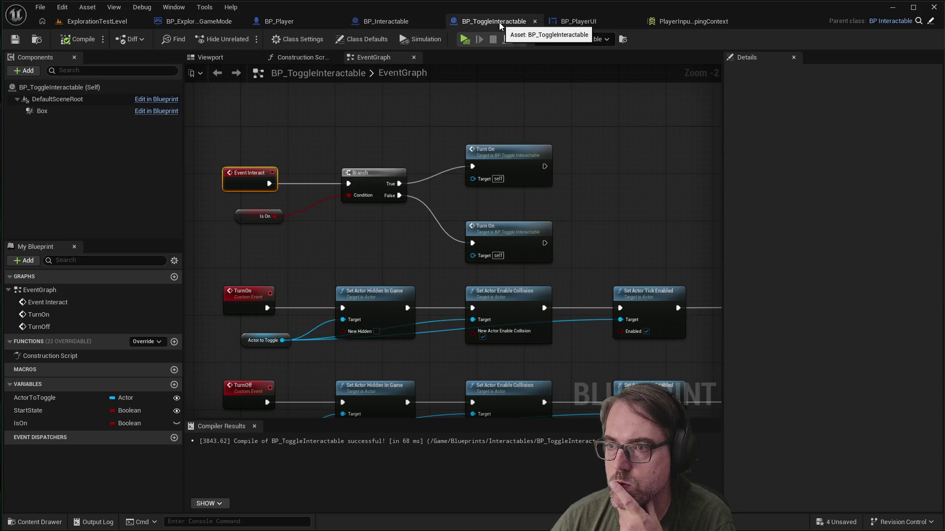
scroll(267, 222, down, 2)
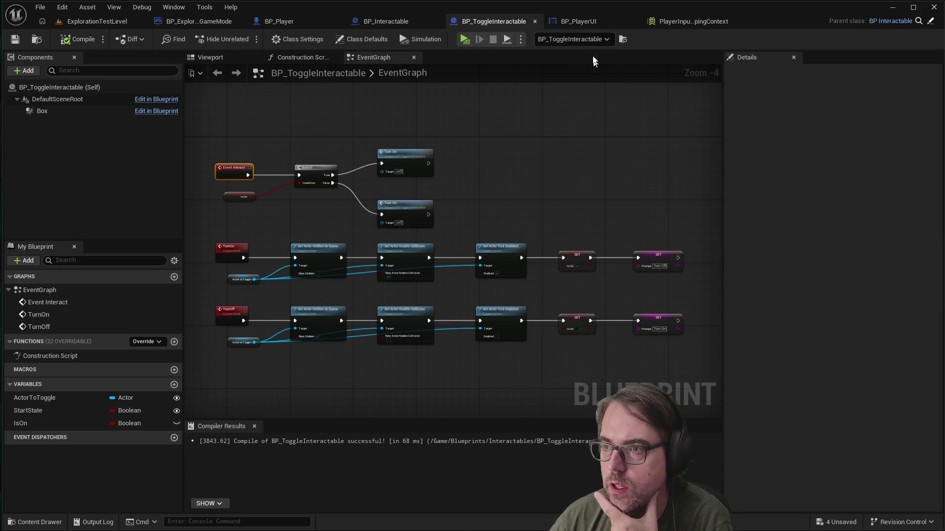
click(277, 18)
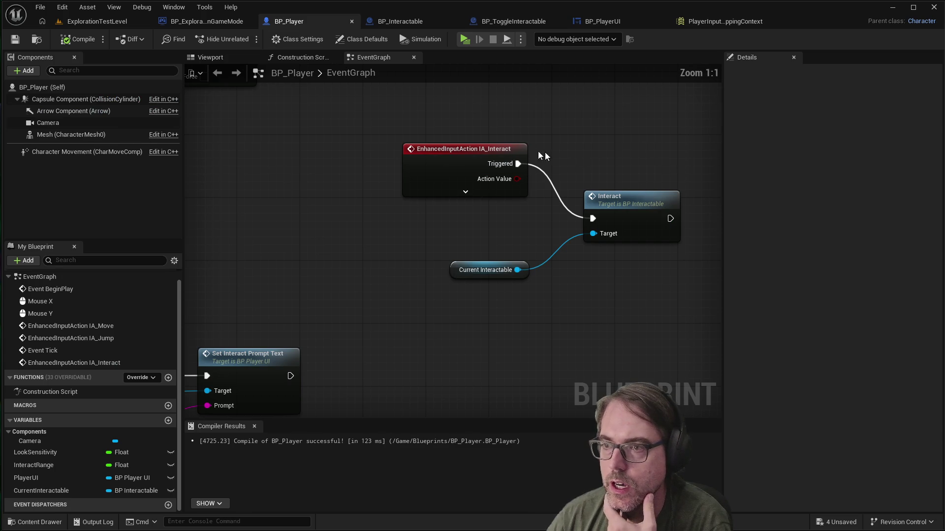
click(464, 192)
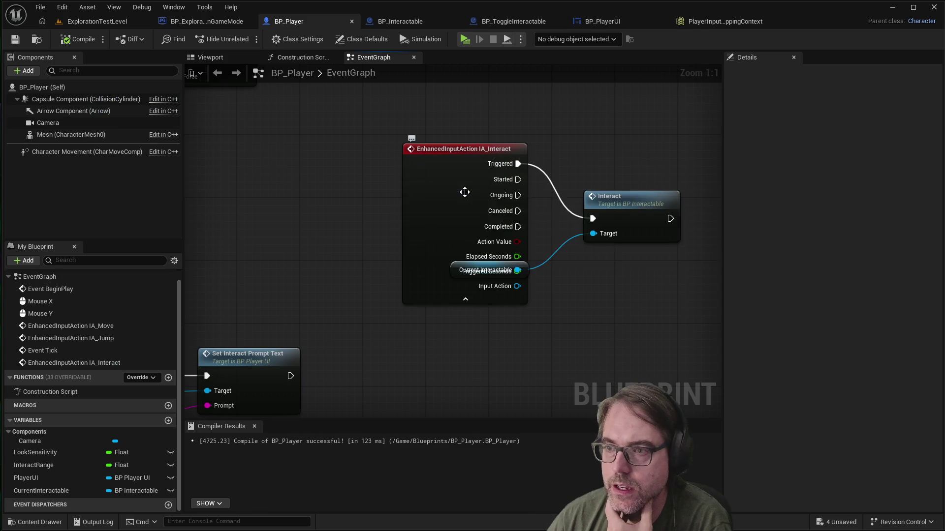
Step: Lower the Current Interactable getter, wire Started into Interact, and break the Triggered link
drag(503, 268, 528, 324)
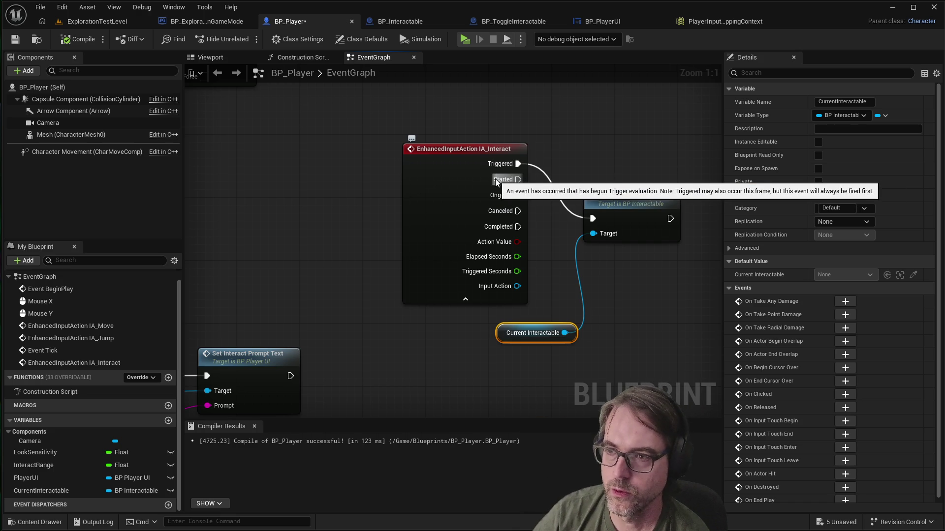
drag(512, 180, 594, 218)
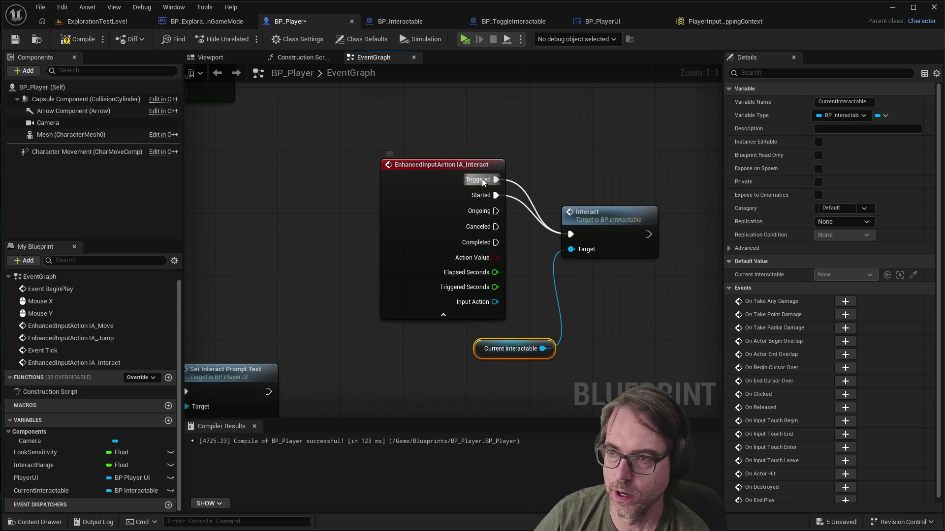
right_click(482, 179)
right_click(477, 178)
right_click(477, 178)
click(529, 211)
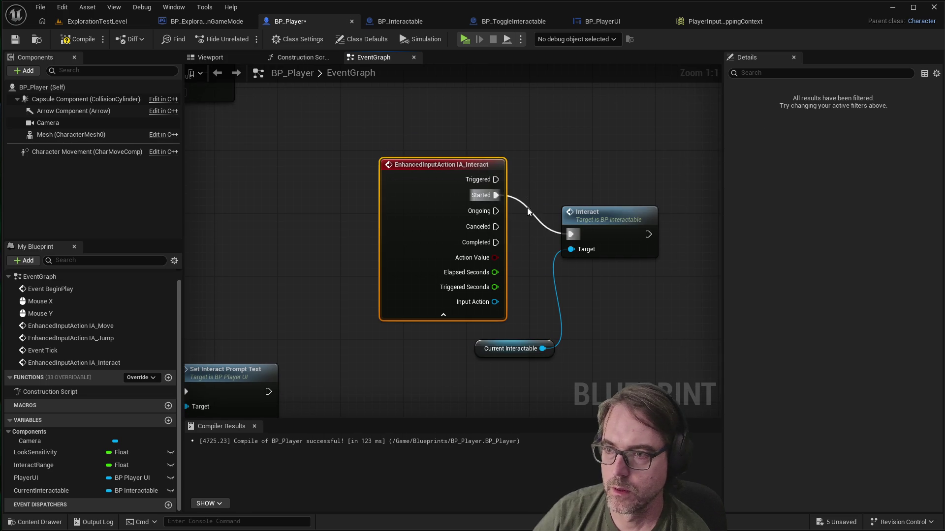
click(545, 185)
scroll(549, 181, down, 1)
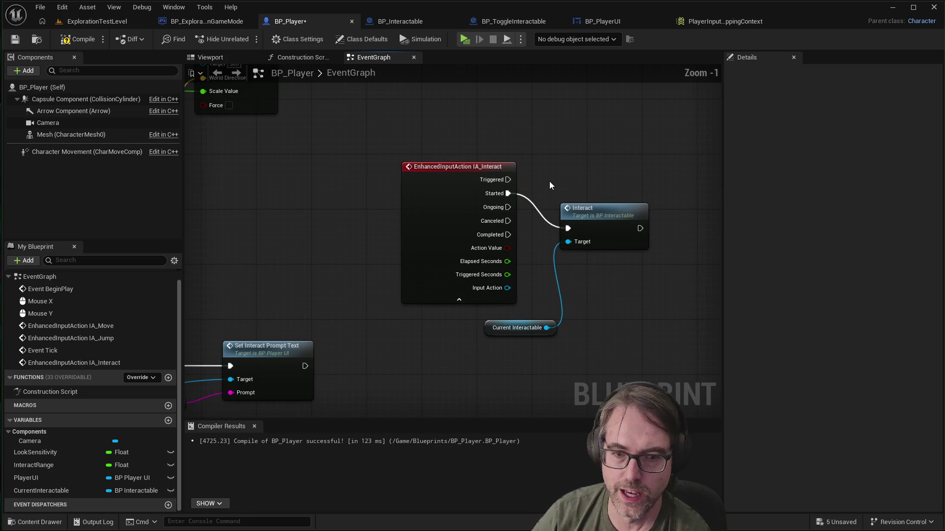
scroll(551, 184, up, 1)
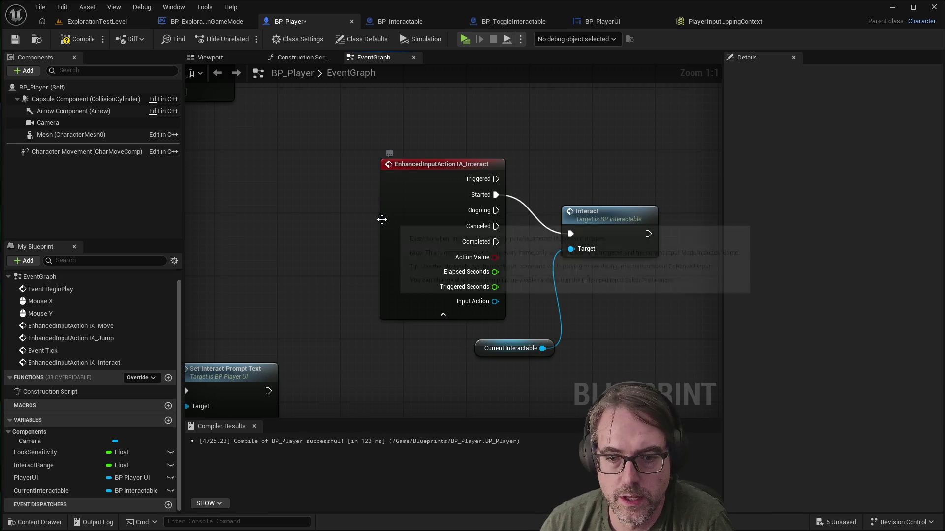
mouse_move(552, 211)
mouse_down()
mouse_move(515, 203)
mouse_move(337, 107)
mouse_up()
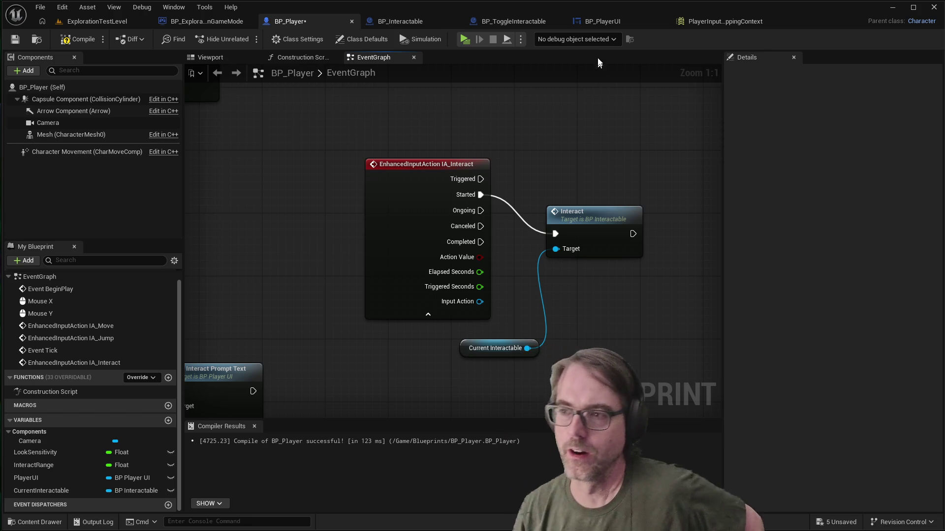
Step: Close the BP_PlayerUI widget editor and compare BP_ToggleInteractable with its parent BP_Interactable
click(430, 25)
click(589, 23)
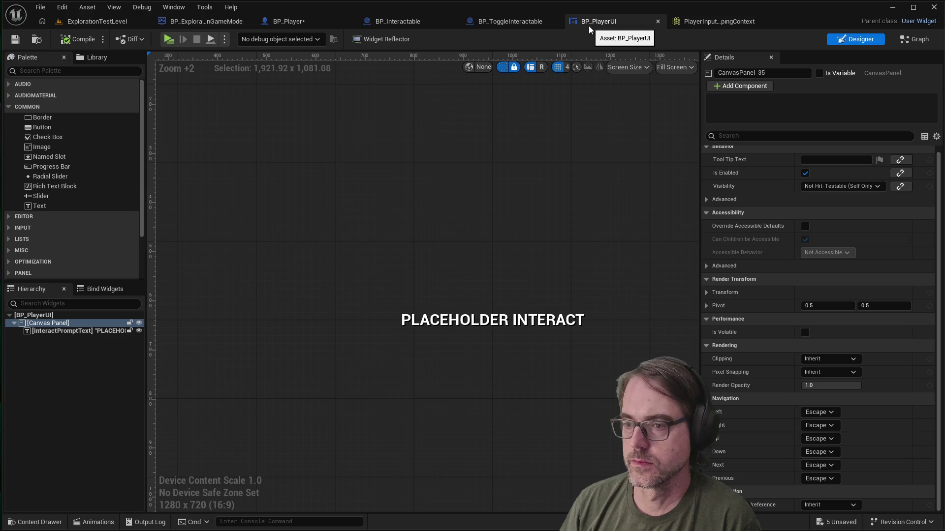
click(656, 21)
click(516, 21)
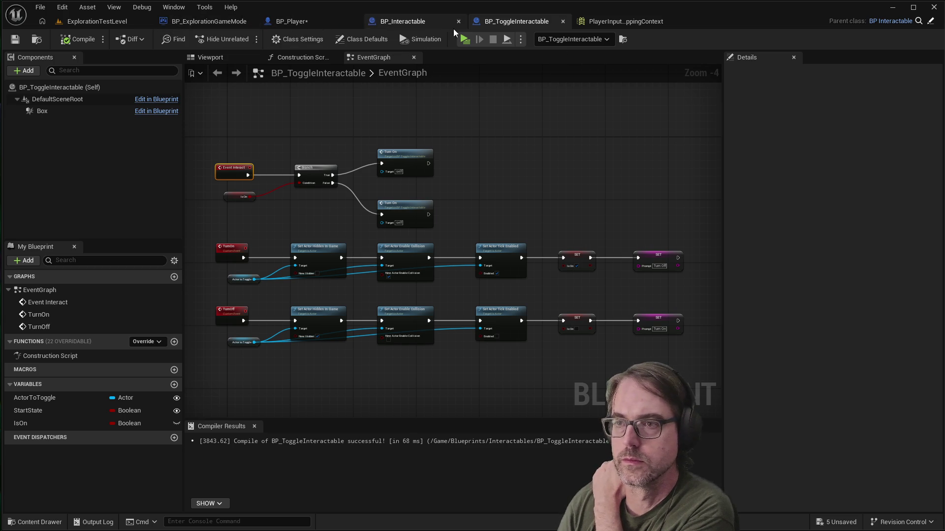
click(413, 22)
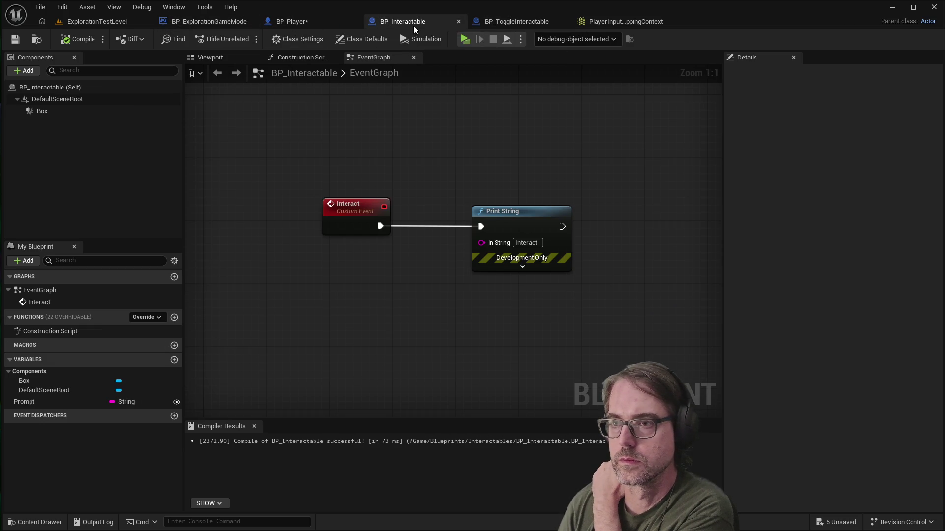
click(497, 20)
Step: Close BP_Interactable and nudge the Interact call node down-right in BP_Player's graph
scroll(301, 211, up, 1)
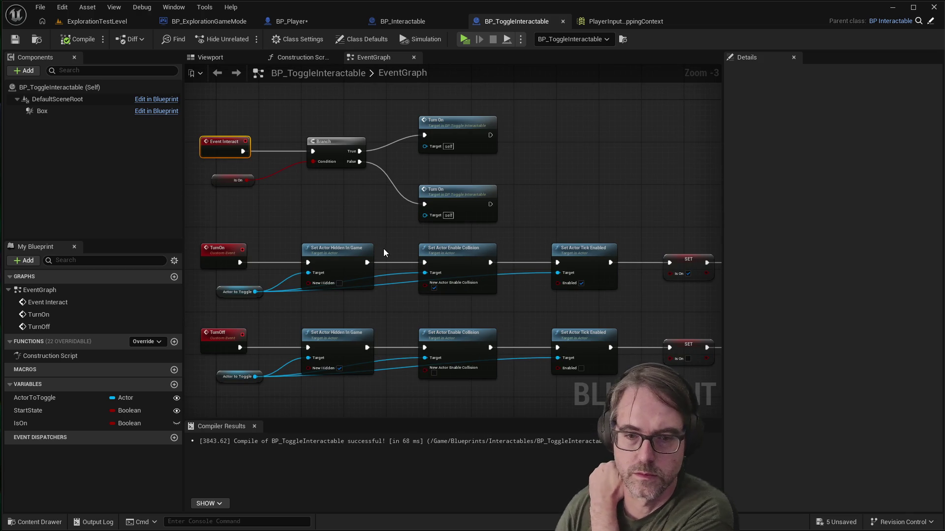
scroll(374, 250, down, 1)
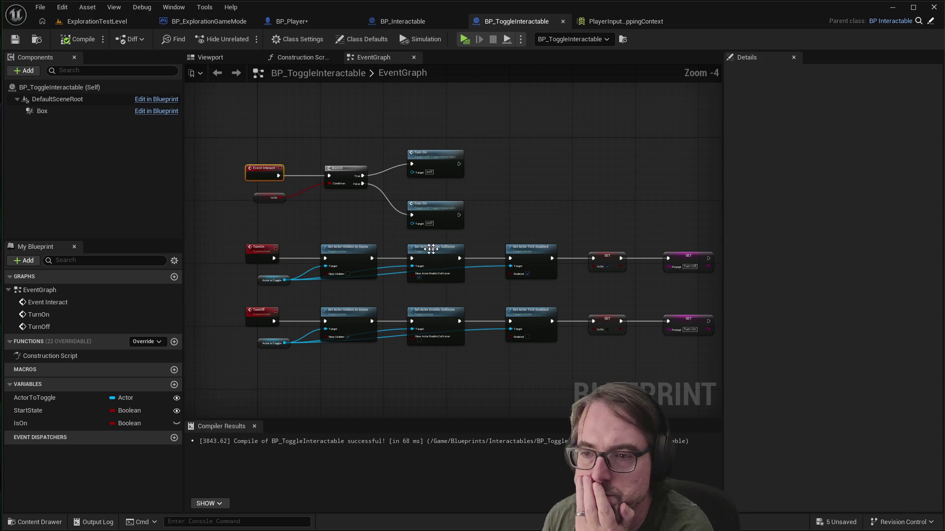
click(402, 21)
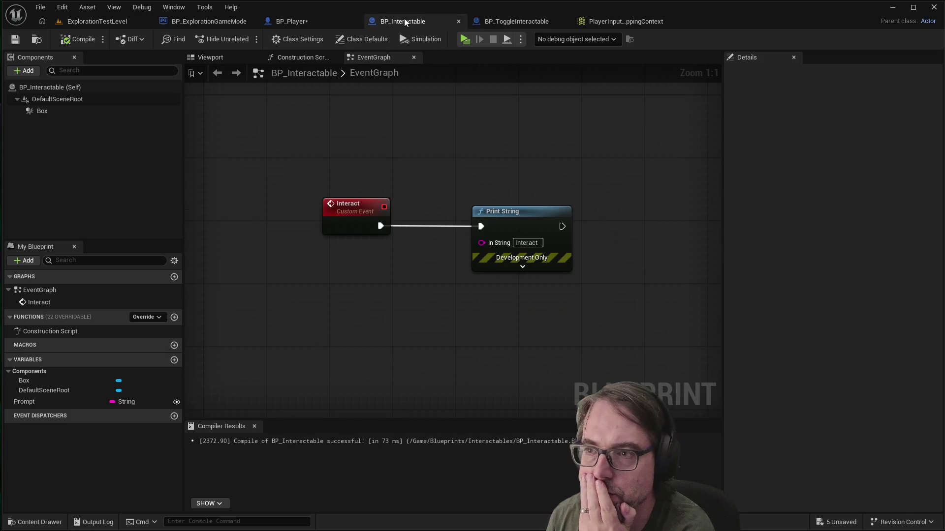
click(459, 20)
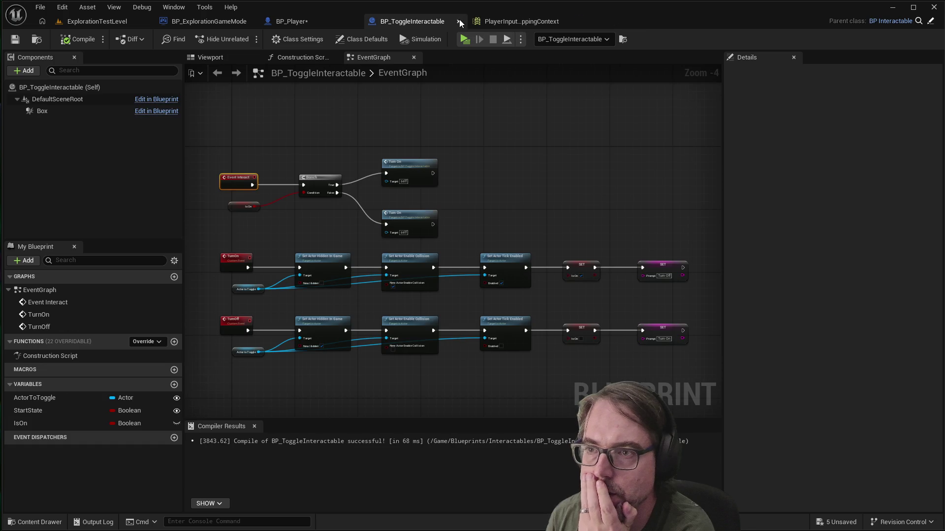
click(310, 23)
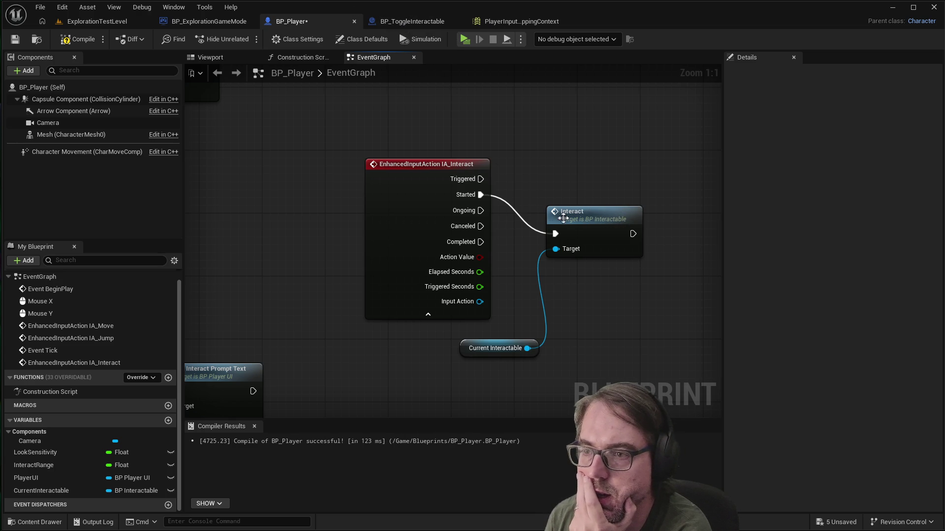
drag(593, 213, 616, 229)
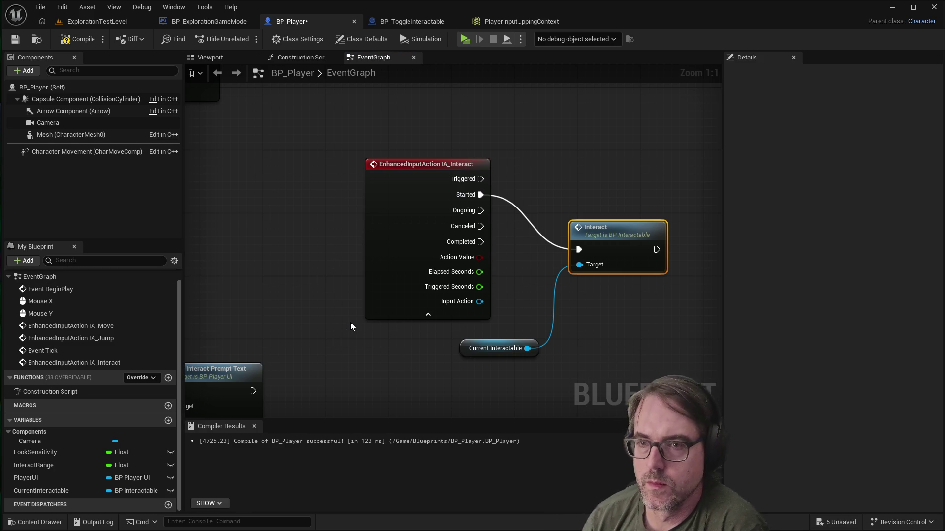
Step: Recompile BP_Player and play-test that interacting flips the cube's prompt from 'Whatever' to 'Turn Off'
click(74, 39)
click(464, 39)
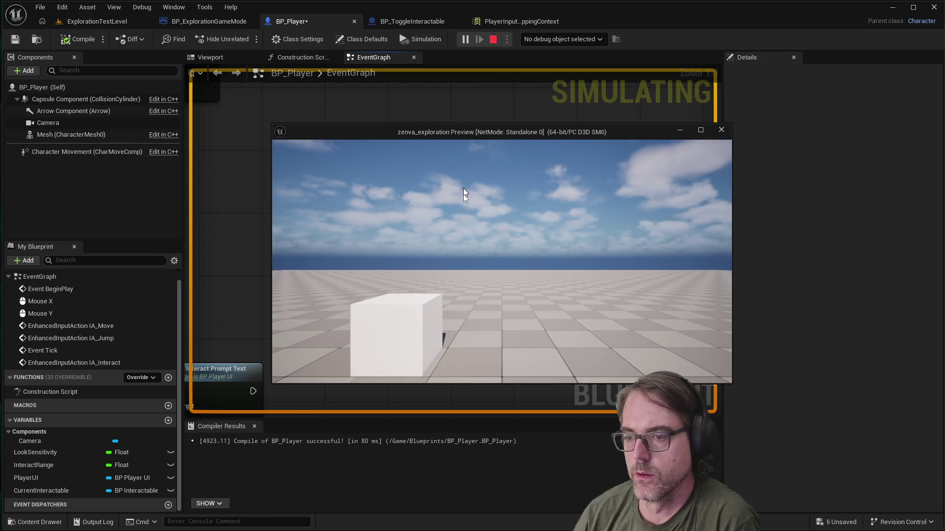
key(w)
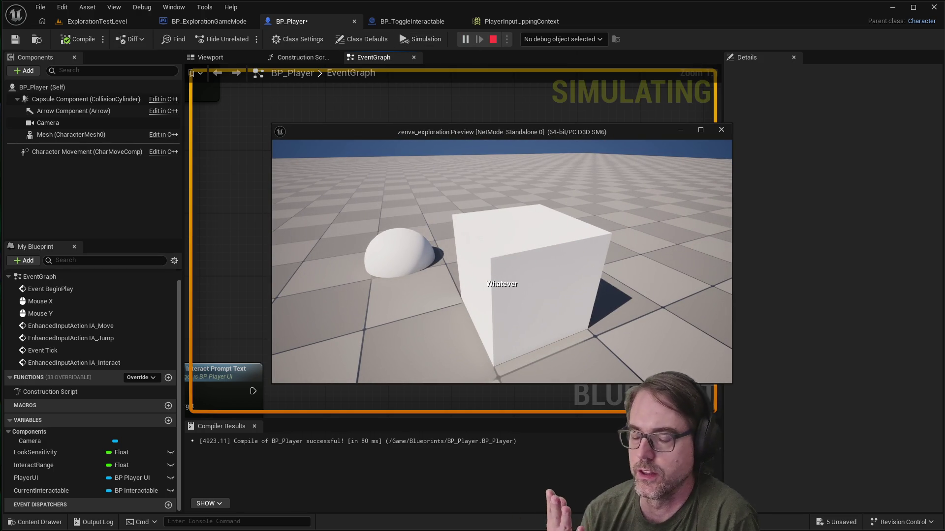
key(e)
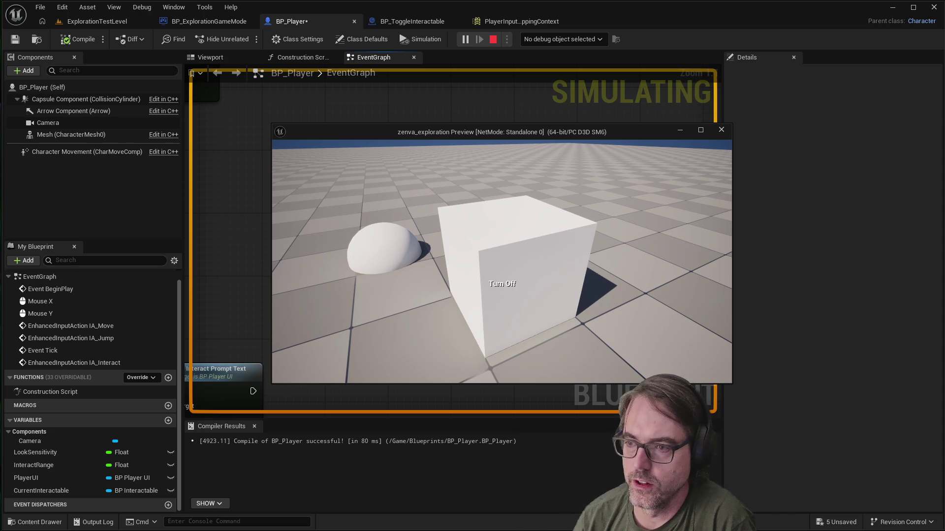
key(Escape)
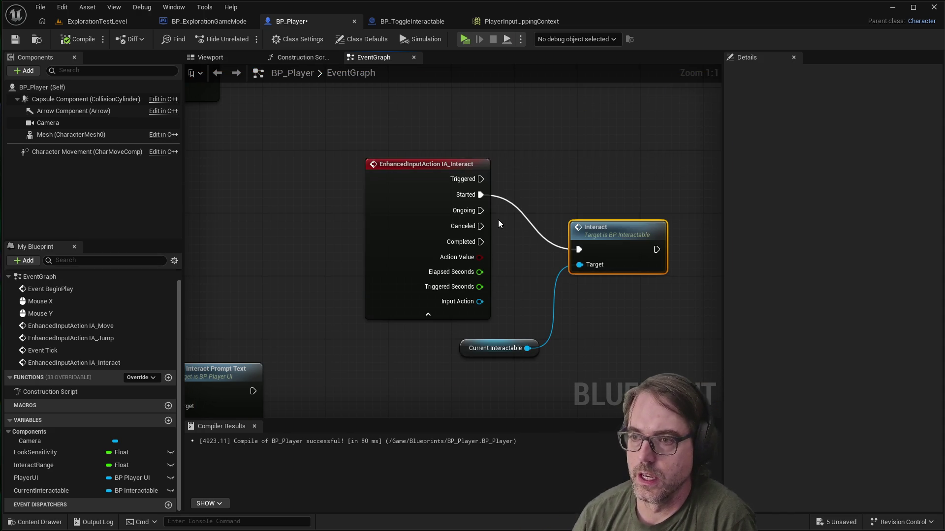
Step: Return to the BP_ToggleInteractable graph
scroll(537, 197, down, 5)
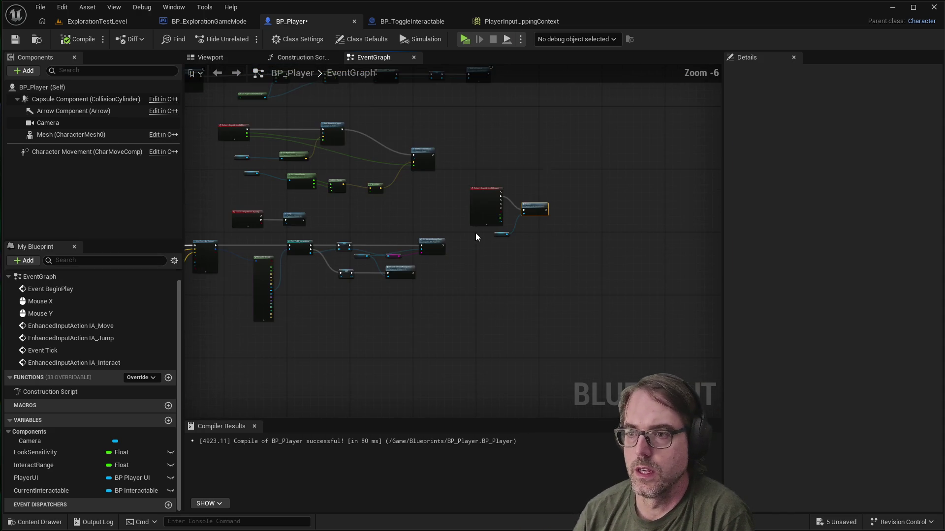
scroll(481, 178, up, 2)
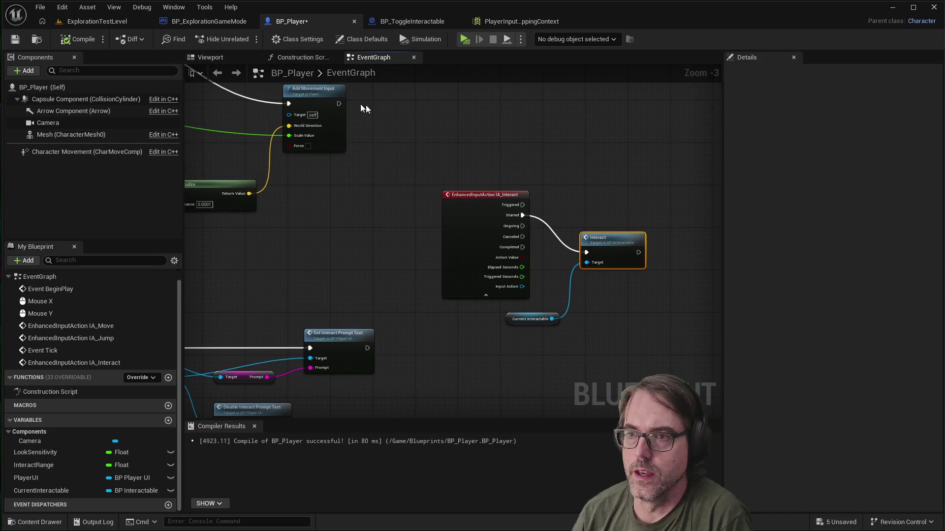
click(415, 22)
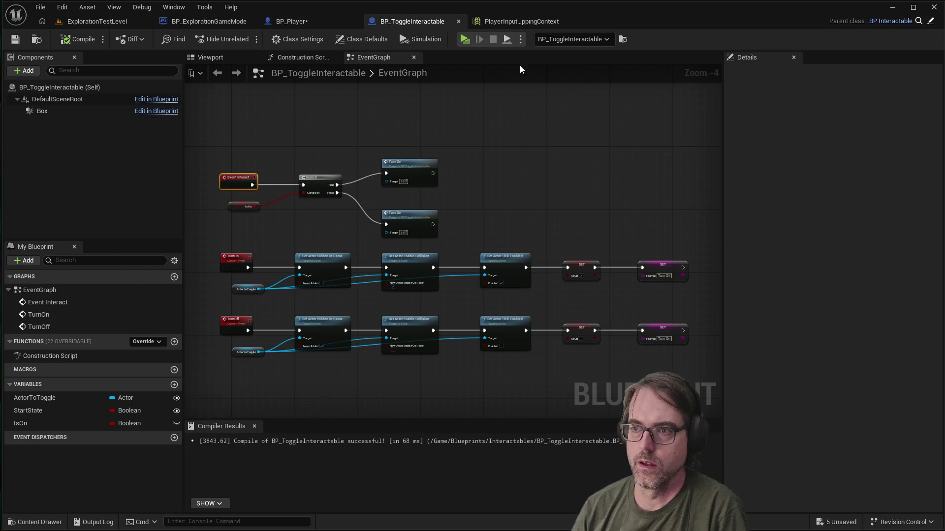
Step: Play with the preview beside the graph and interact with the cube four times, watching the Turn On path
click(464, 39)
mouse_move(476, 132)
mouse_down()
mouse_move(655, 160)
mouse_move(648, 152)
mouse_up()
click(668, 253)
key(w)
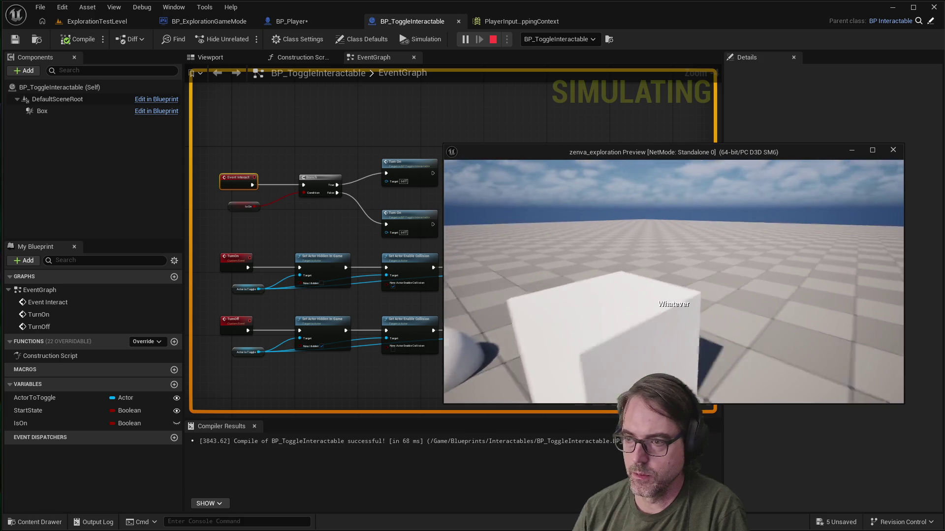
key(e)
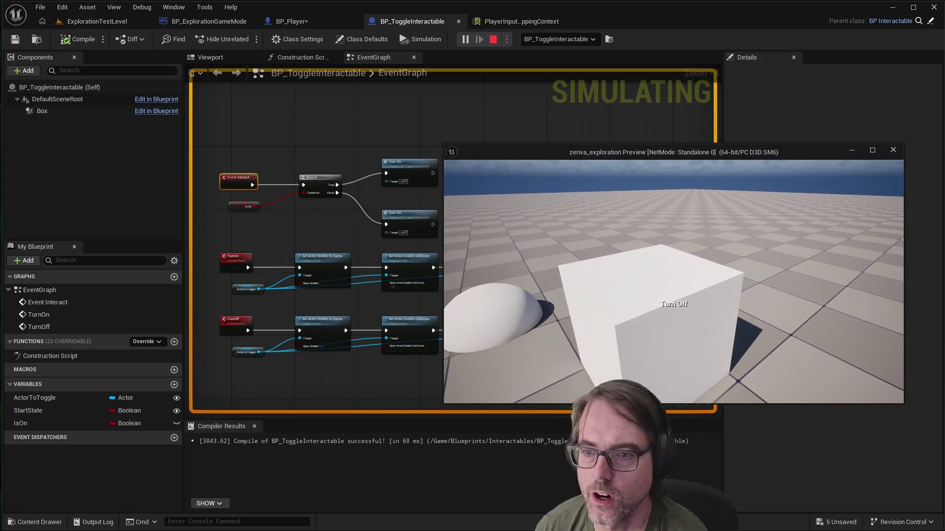
key(e)
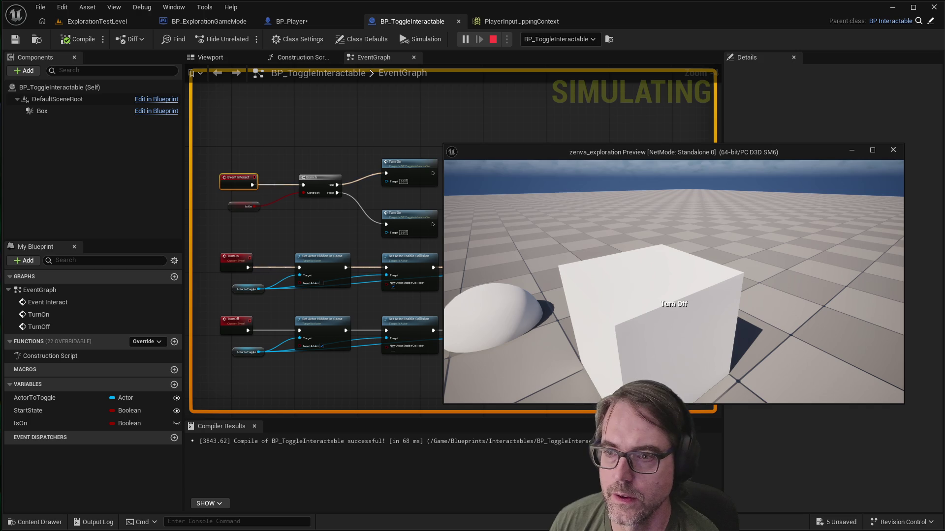
key(e)
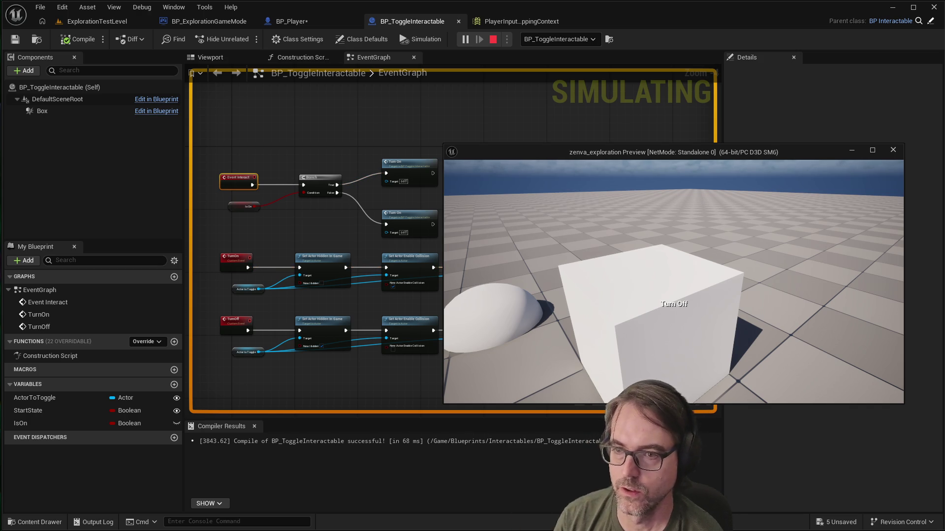
key(e)
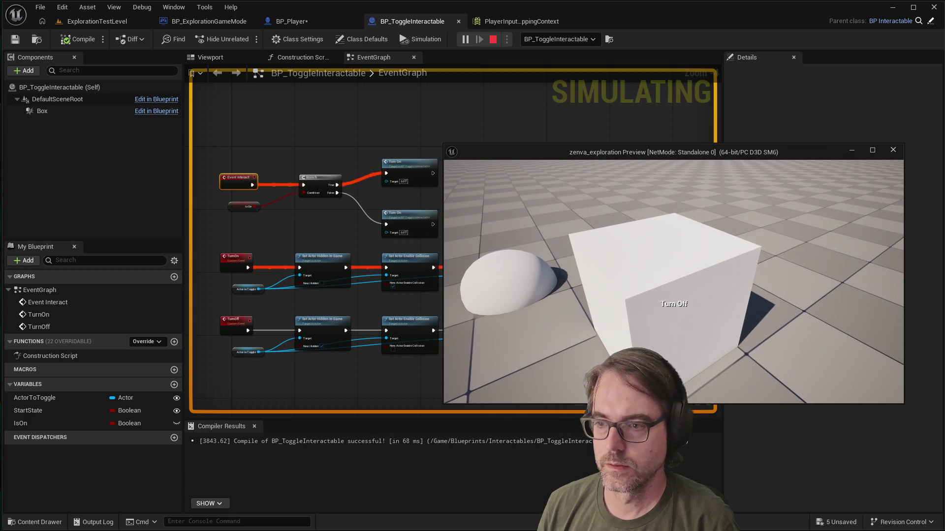
key(Escape)
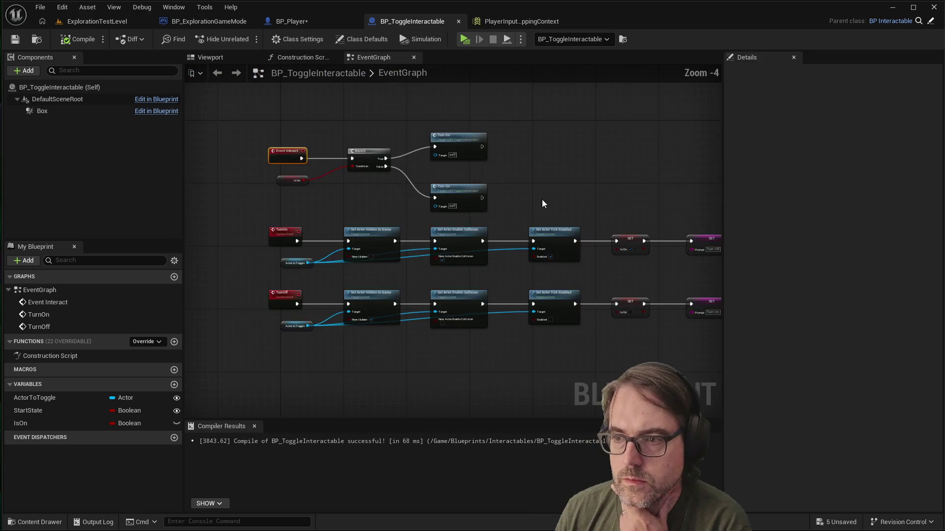
scroll(468, 161, up, 2)
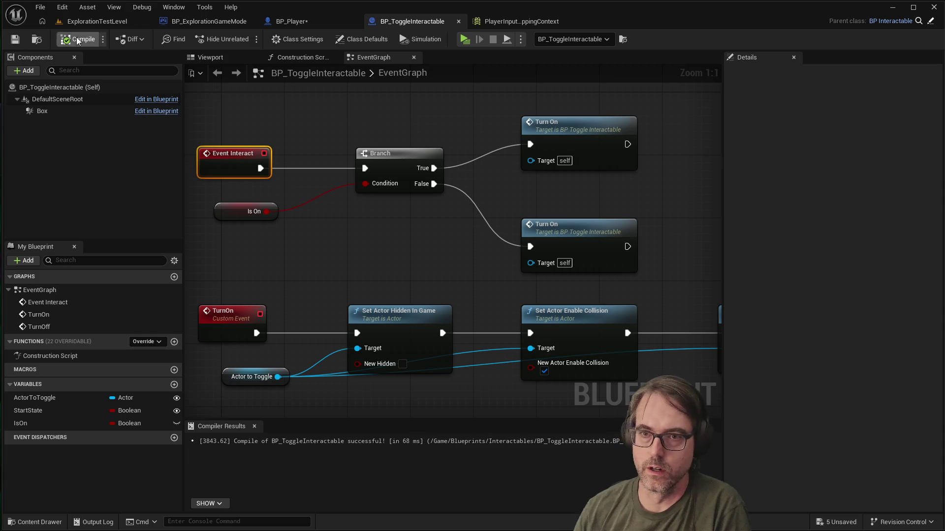
click(88, 21)
mouse_move(488, 270)
mouse_down()
mouse_move(271, 495)
mouse_move(266, 479)
mouse_move(280, 512)
mouse_move(283, 485)
mouse_move(453, 244)
mouse_up()
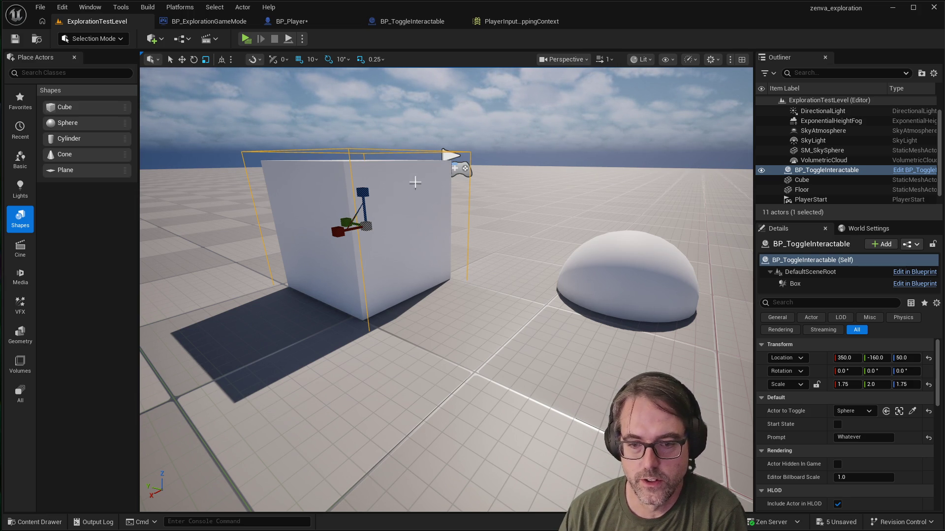
click(419, 21)
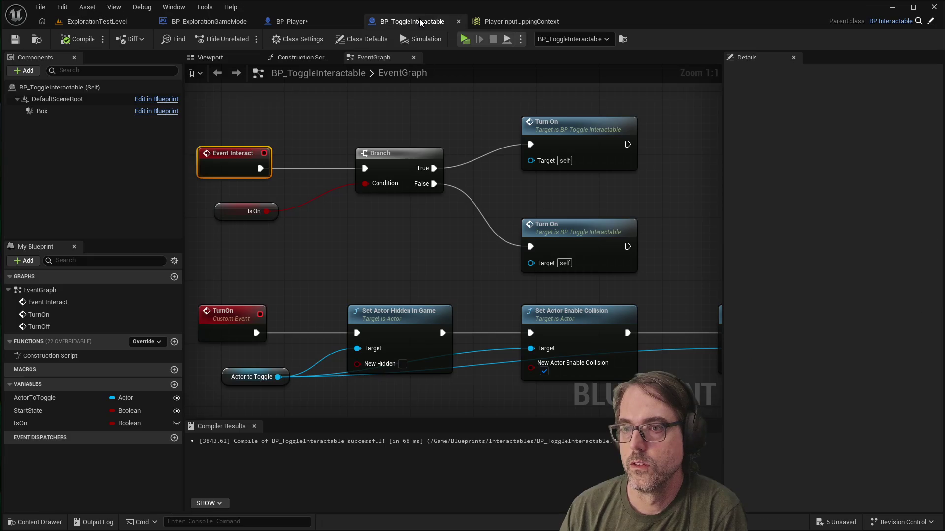
scroll(518, 214, down, 1)
scroll(448, 195, up, 1)
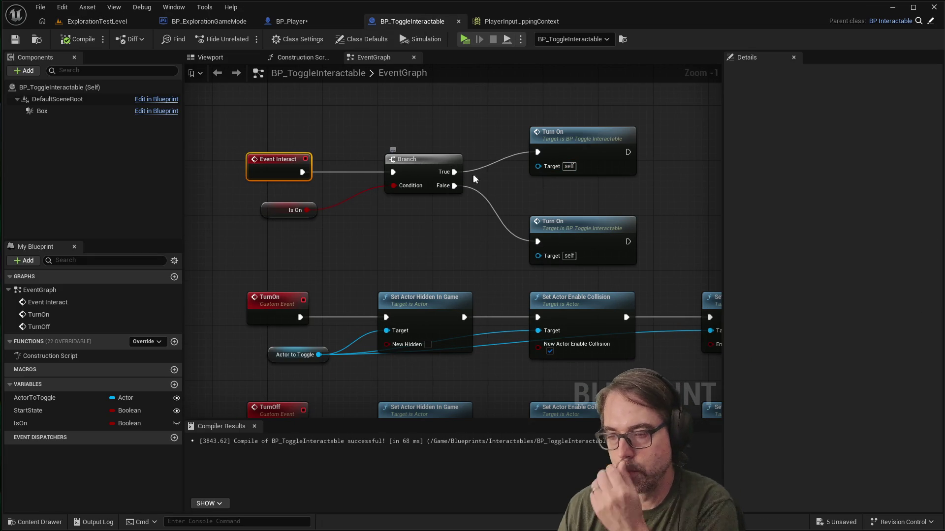
scroll(292, 145, down, 2)
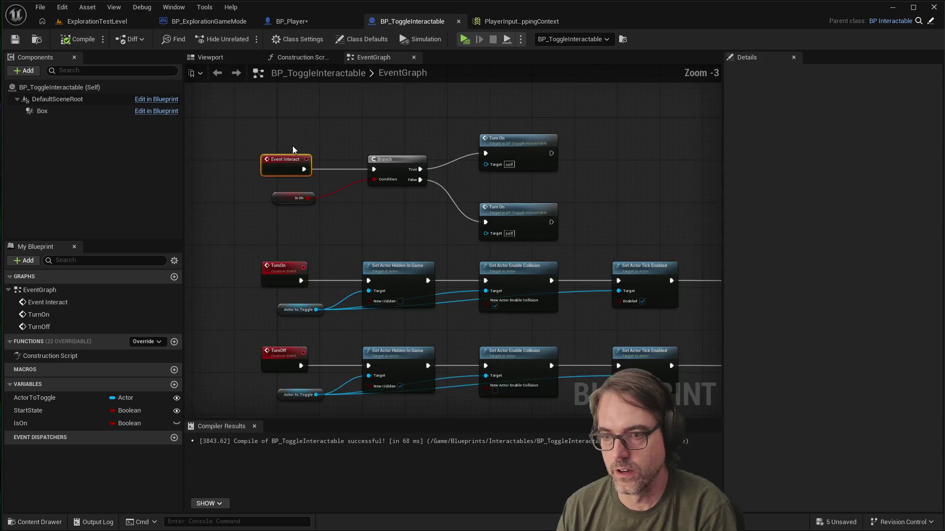
scroll(391, 327, up, 2)
drag(393, 243, 340, 248)
scroll(393, 276, down, 2)
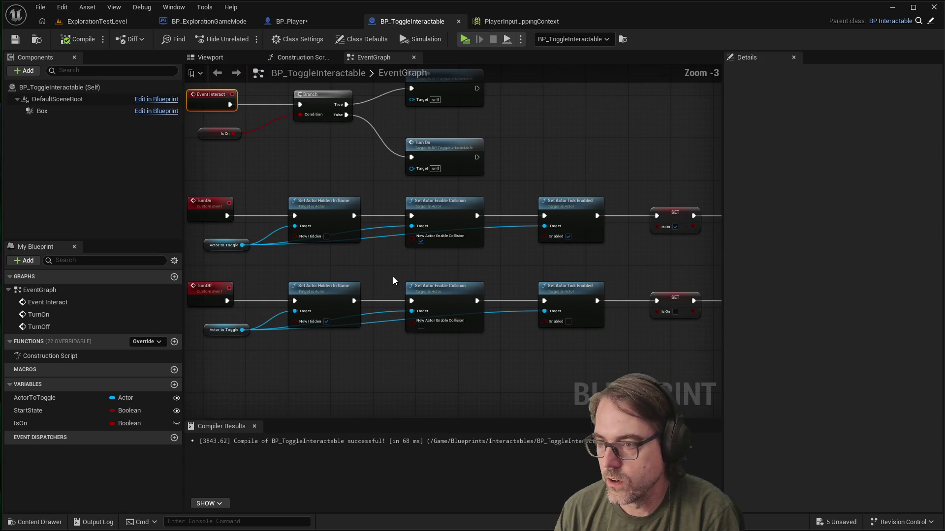
scroll(700, 284, up, 2)
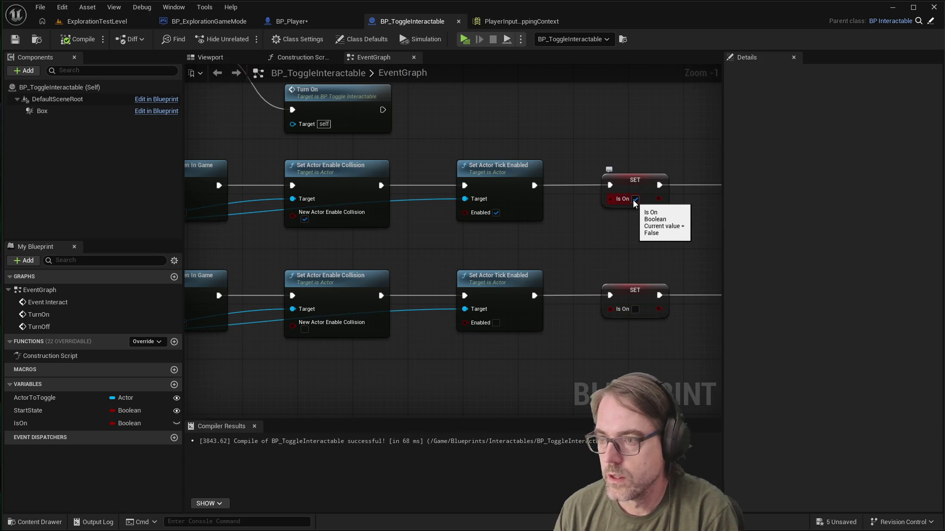
scroll(689, 280, down, 2)
scroll(684, 281, down, 1)
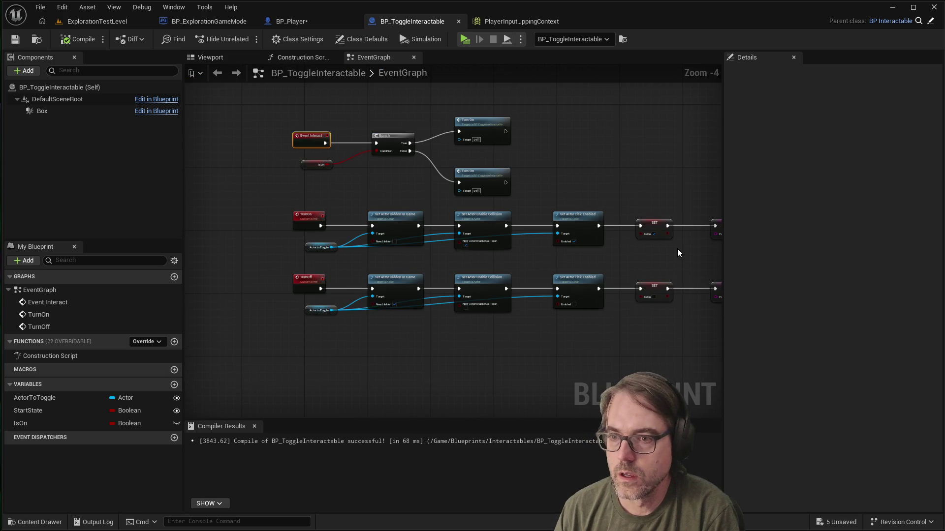
scroll(677, 249, up, 1)
scroll(677, 248, down, 1)
scroll(625, 244, up, 1)
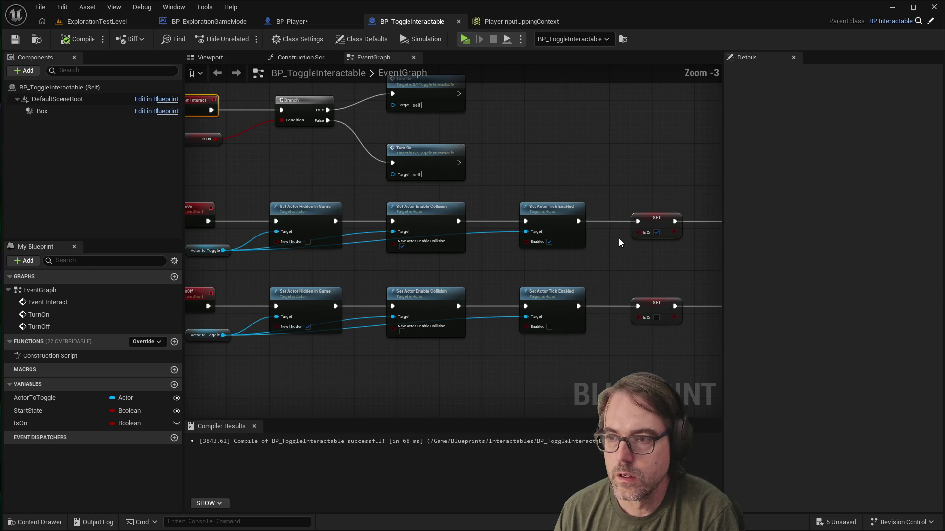
scroll(428, 123, down, 1)
scroll(399, 130, up, 1)
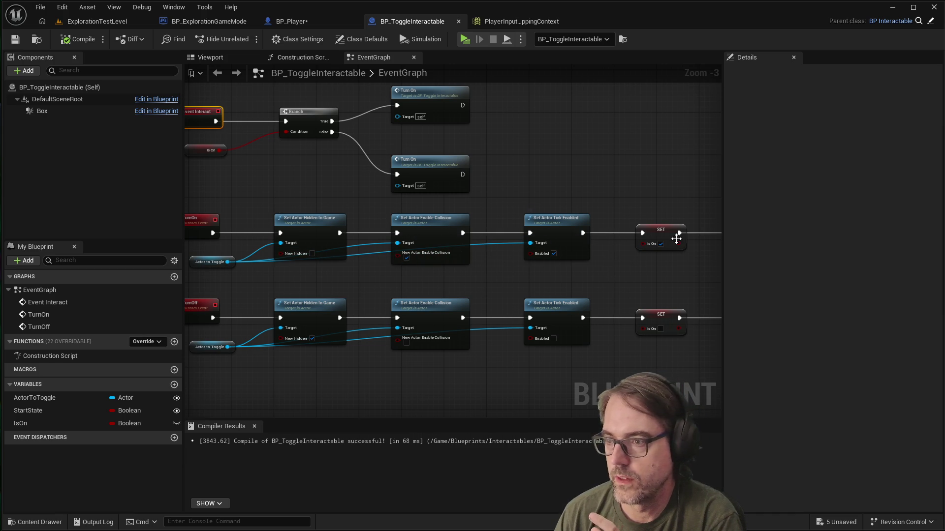
click(660, 245)
click(661, 244)
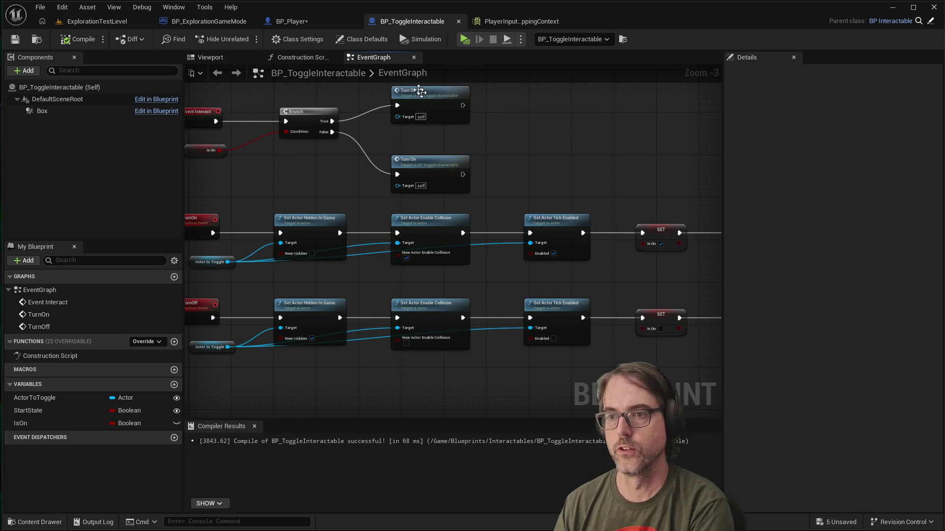
Step: Disconnect Branch True and False from Turn On and delete the duplicate Turn On node
mouse_move(415, 92)
mouse_down()
mouse_move(466, 109)
mouse_move(495, 140)
mouse_up()
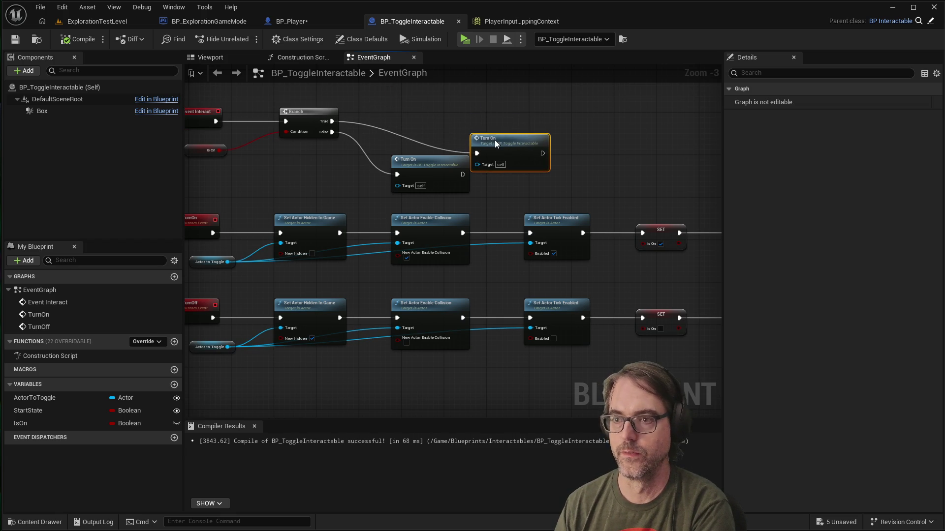
right_click(331, 121)
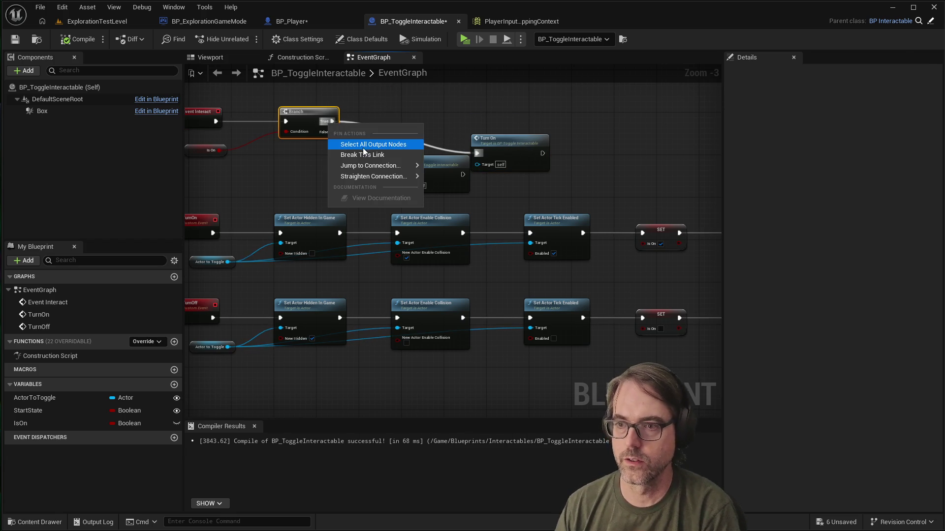
click(364, 155)
right_click(326, 132)
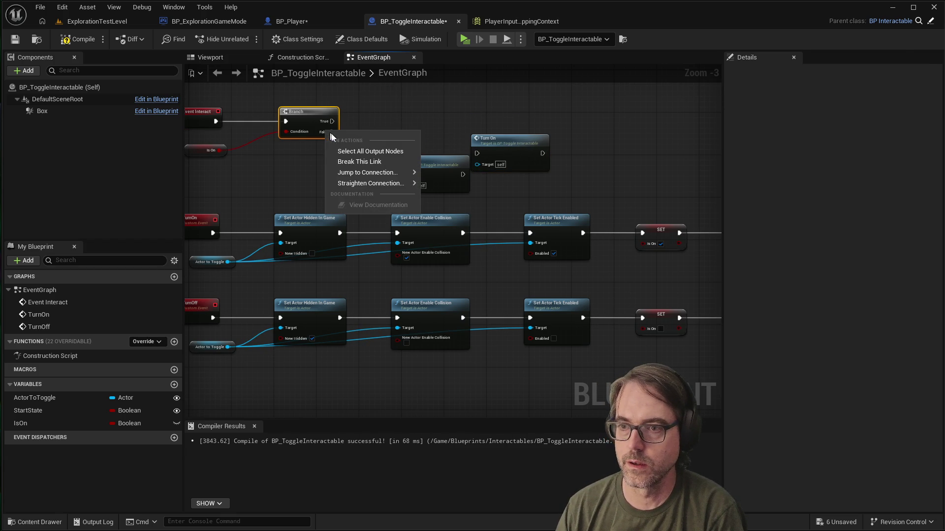
click(350, 160)
drag(431, 168, 419, 104)
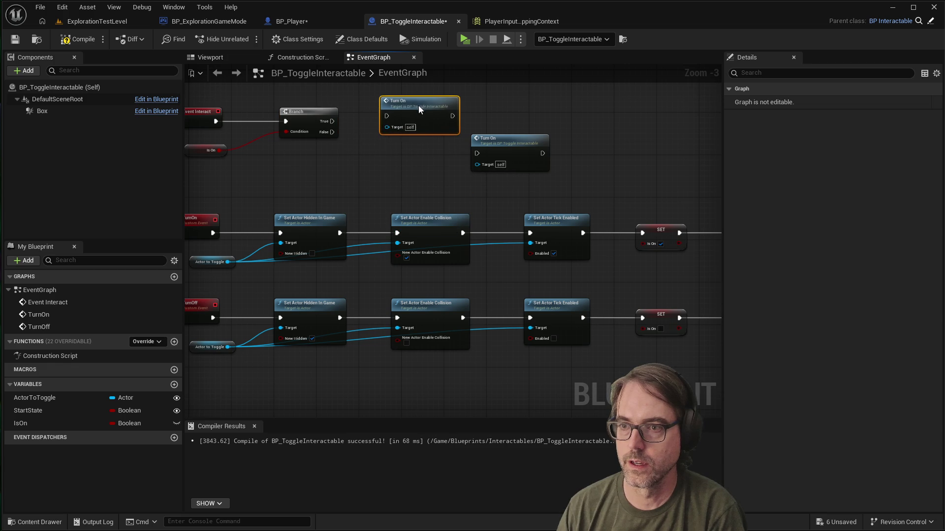
mouse_move(491, 139)
mouse_down()
mouse_move(437, 153)
mouse_move(400, 150)
mouse_up()
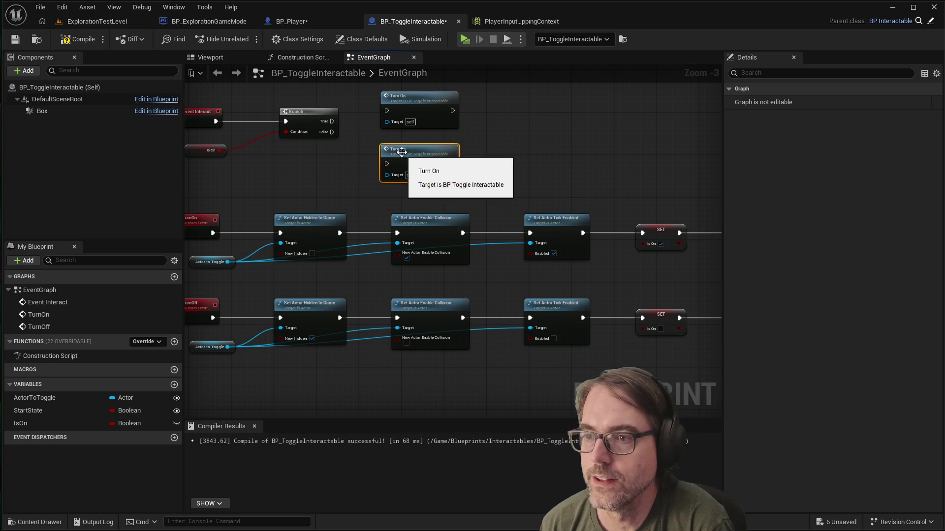
right_click(401, 155)
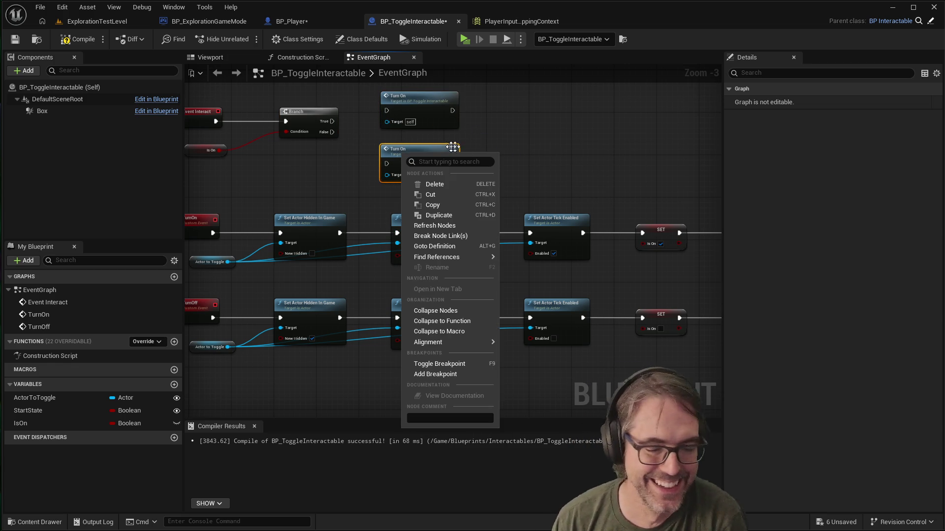
click(434, 145)
key(Delete)
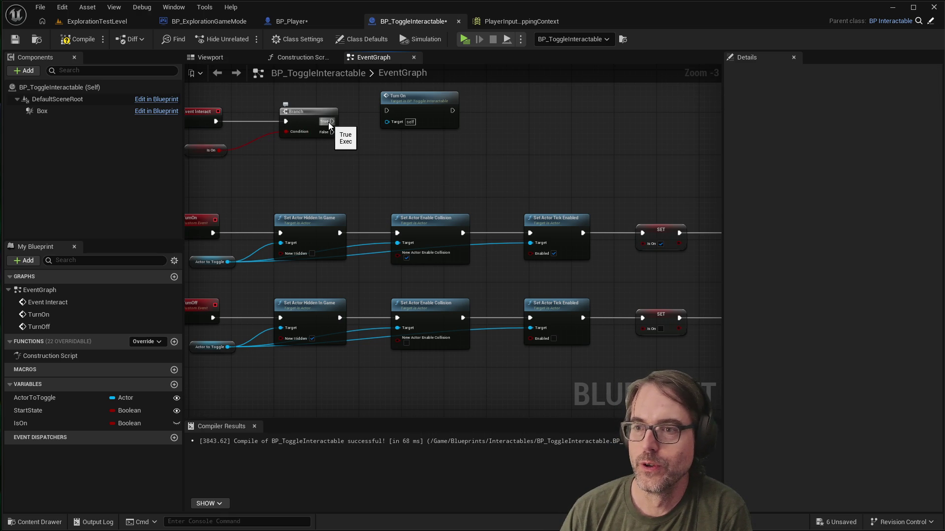
drag(403, 108, 404, 161)
Step: Wire Branch True to a new Turn Off node and False to Turn On, then compile and save
mouse_move(332, 121)
mouse_down()
mouse_move(376, 120)
mouse_move(395, 111)
mouse_move(388, 107)
mouse_up()
text(turn)
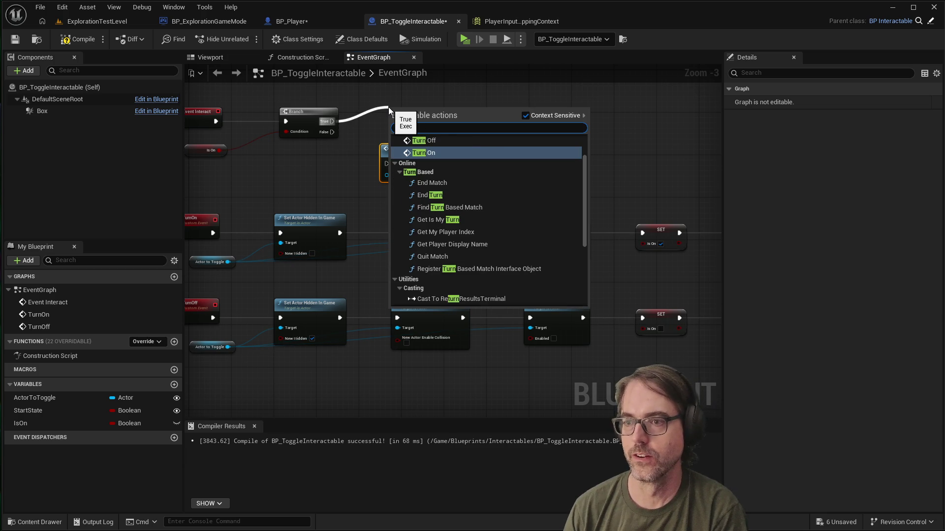
text(off)
click(445, 144)
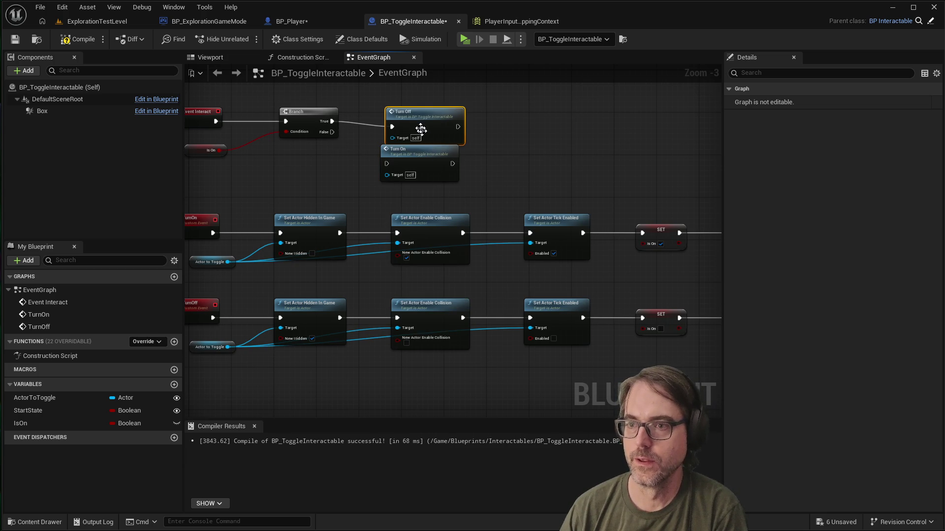
drag(422, 129, 416, 107)
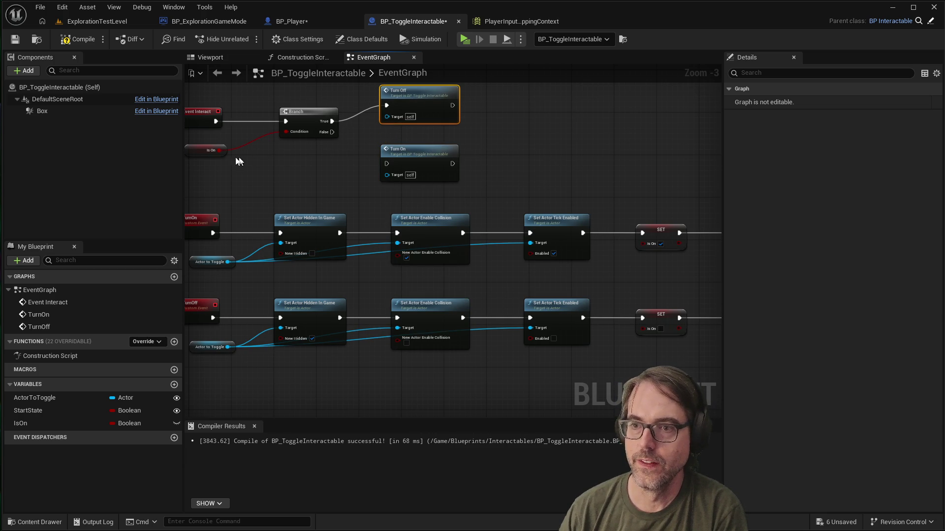
drag(332, 131, 389, 149)
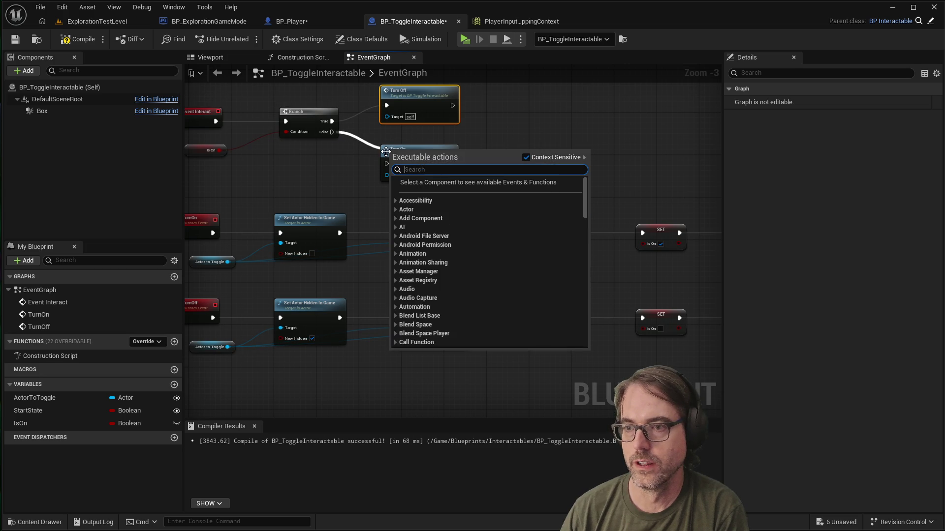
key(Escape)
mouse_move(332, 132)
mouse_down()
mouse_move(388, 165)
mouse_move(403, 145)
mouse_up()
click(79, 38)
click(15, 39)
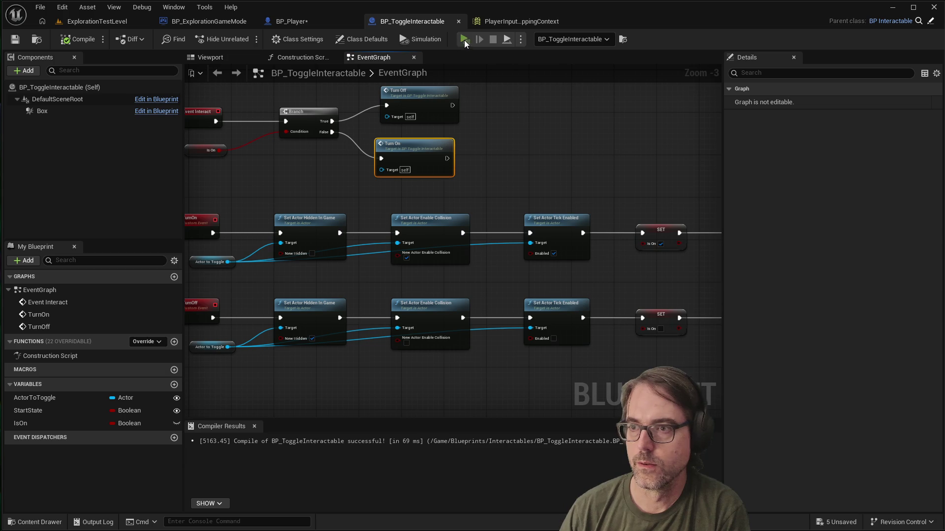
Step: Play the level, walk to the cube and interact repeatedly to hide and show the sphere
click(465, 40)
key(w)
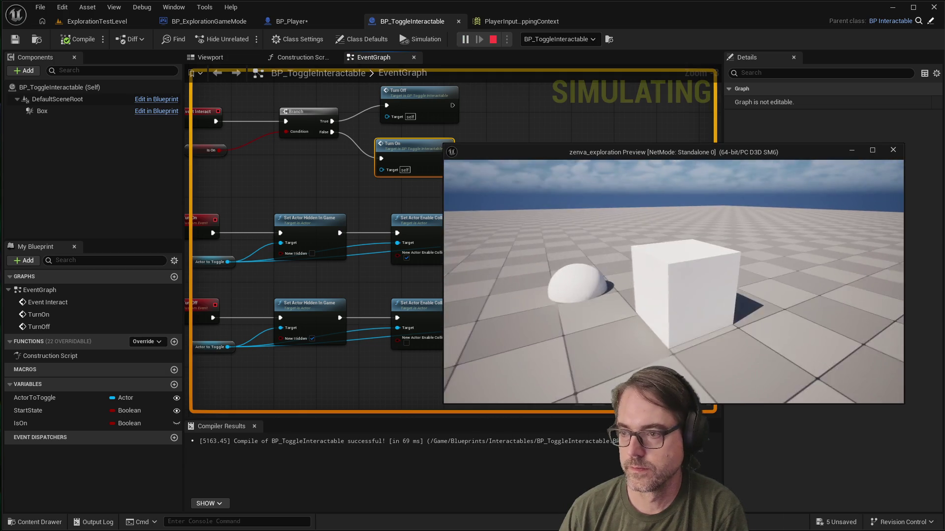
key(e)
key(e)
key(e)
key(e)
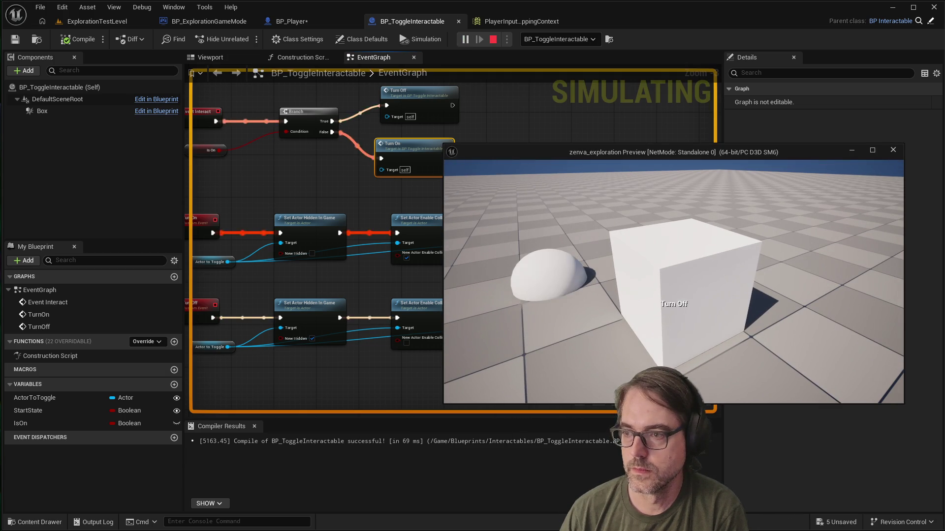
key(e)
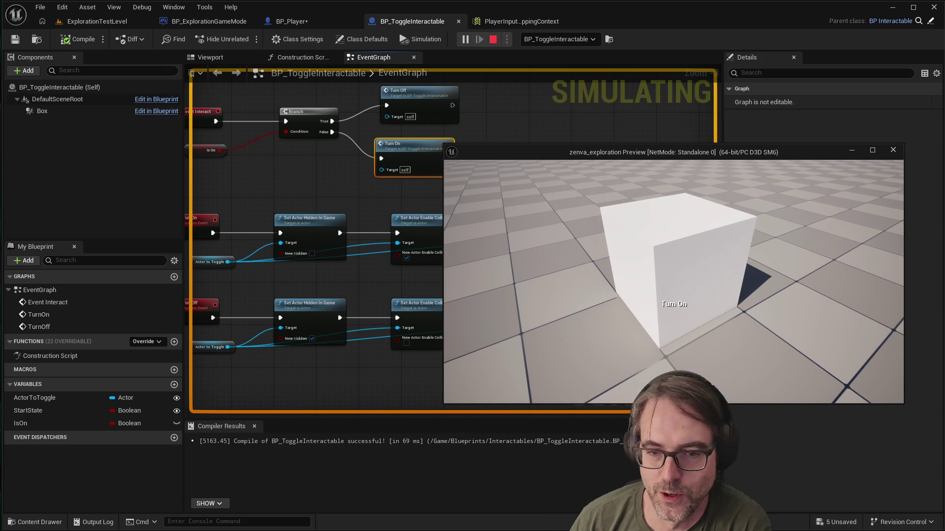
key(e)
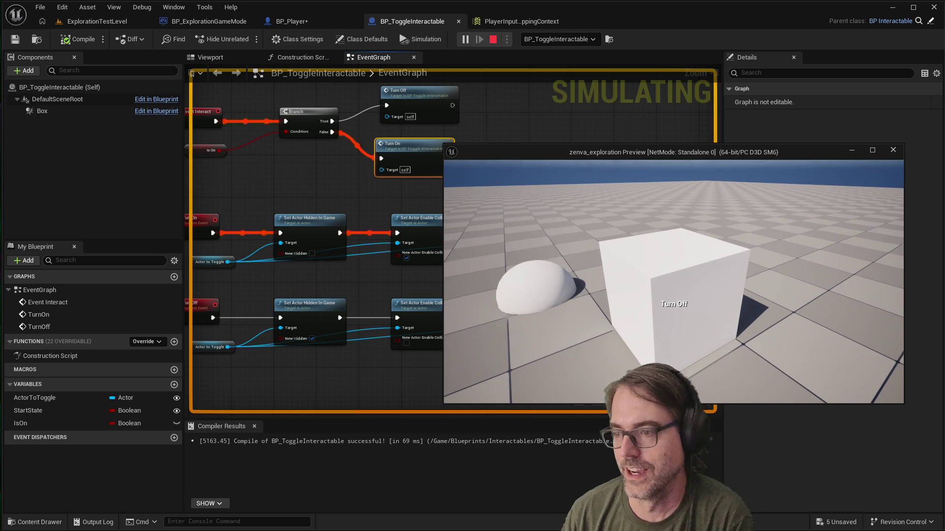
key(e)
key(e)
key(e)
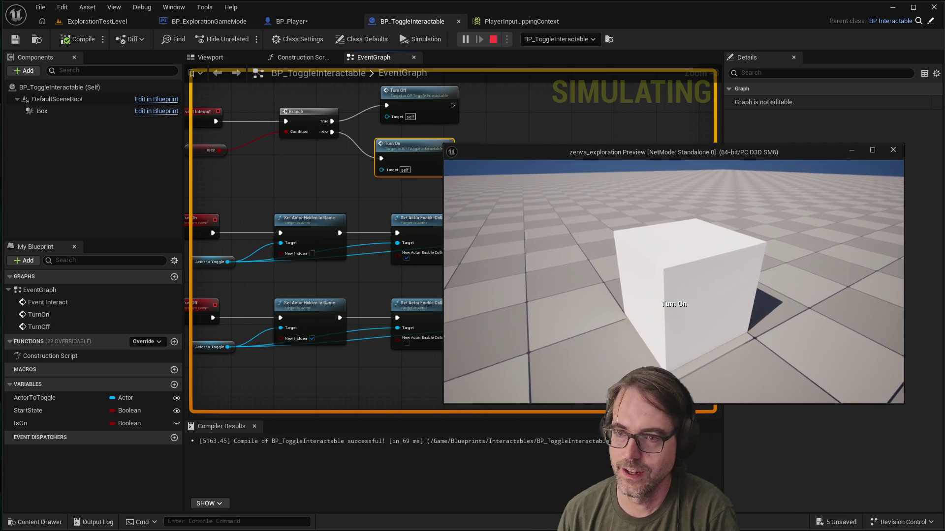
key(e)
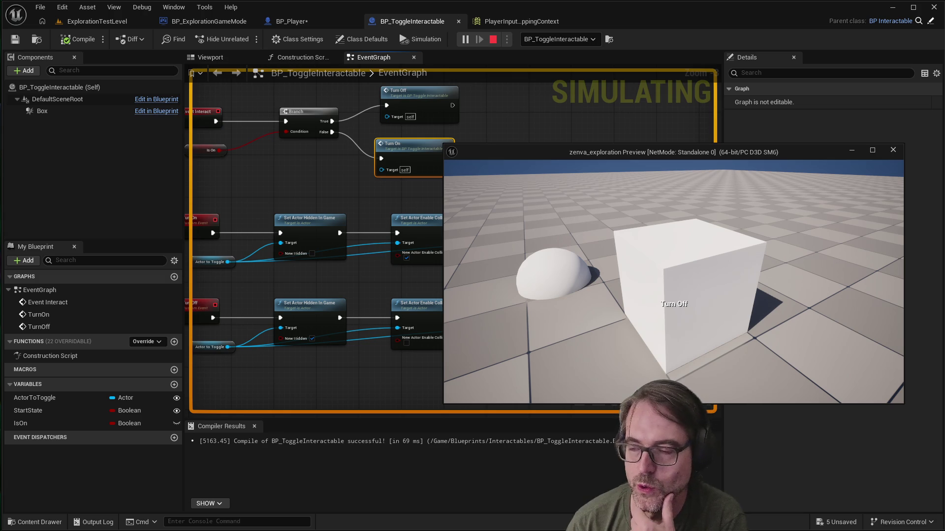
key(e)
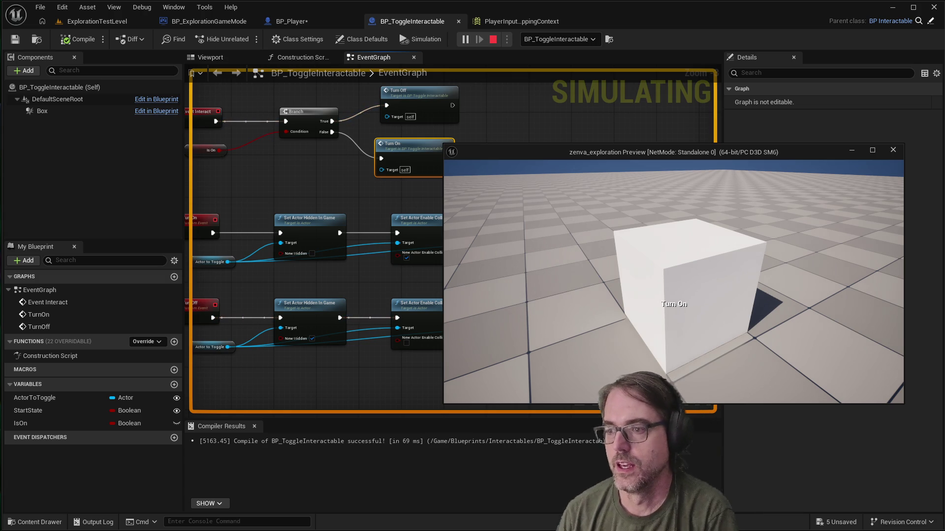
key(e)
key(e)
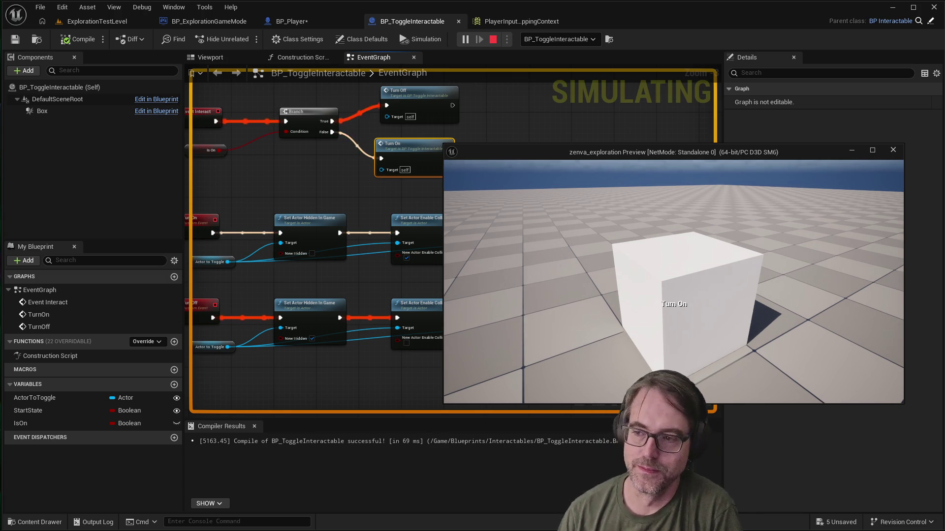
key(e)
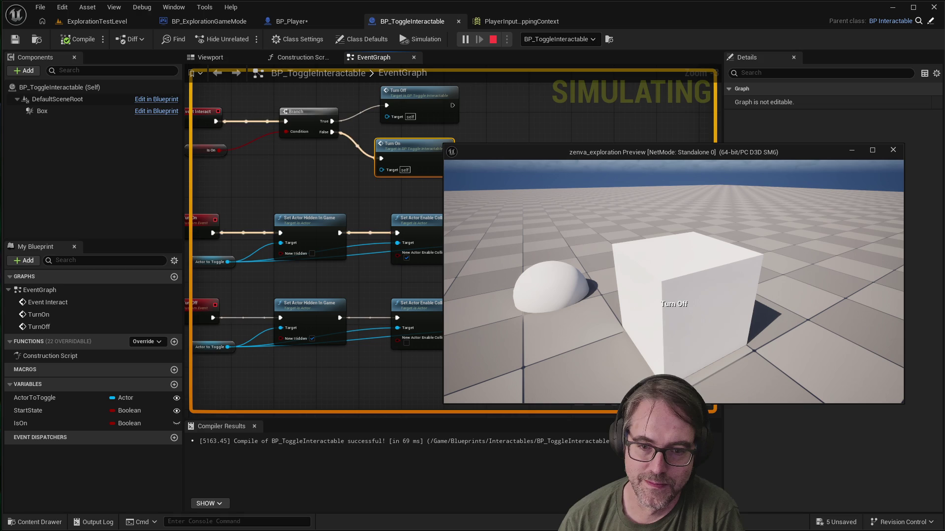
key(e)
key(e)
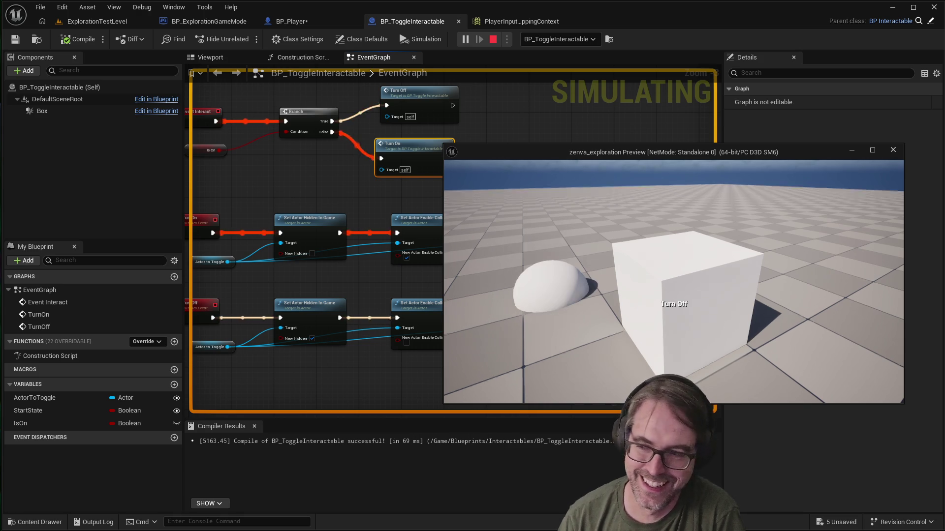
key(e)
key(e)
key(e)
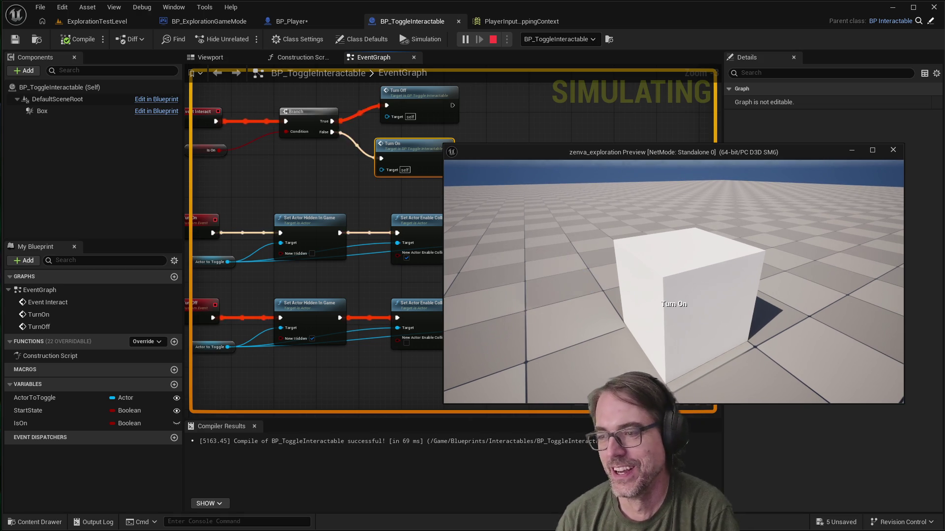
key(e)
key(e)
key(e)
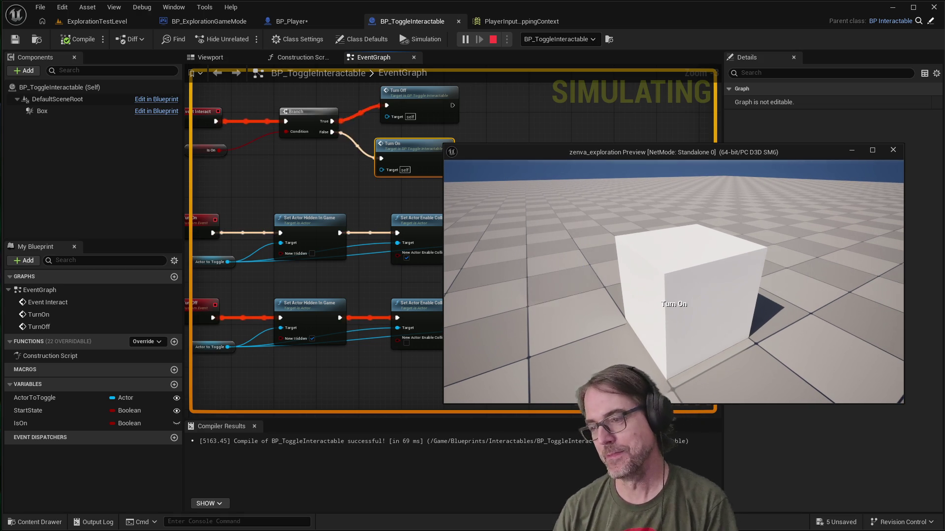
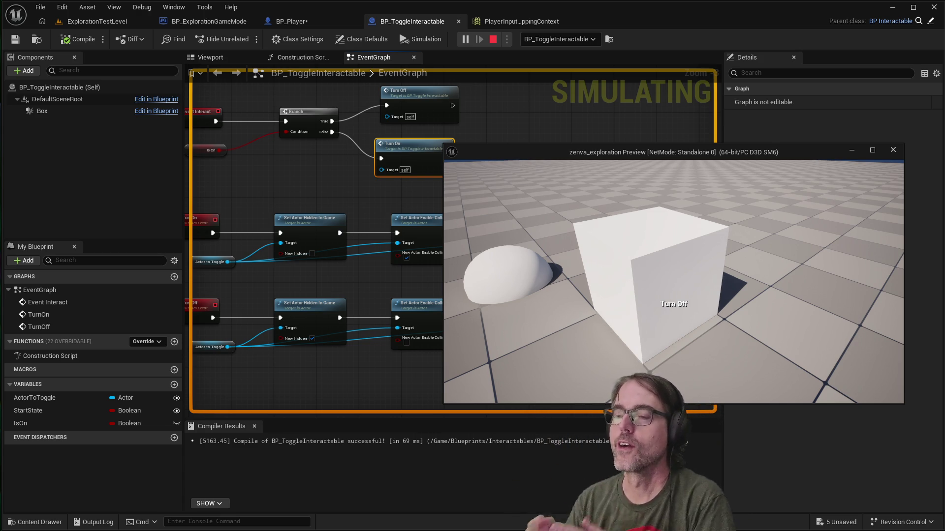
Step: Stop the simulation and return to editing the test level, zoomed in on the cube
key(d)
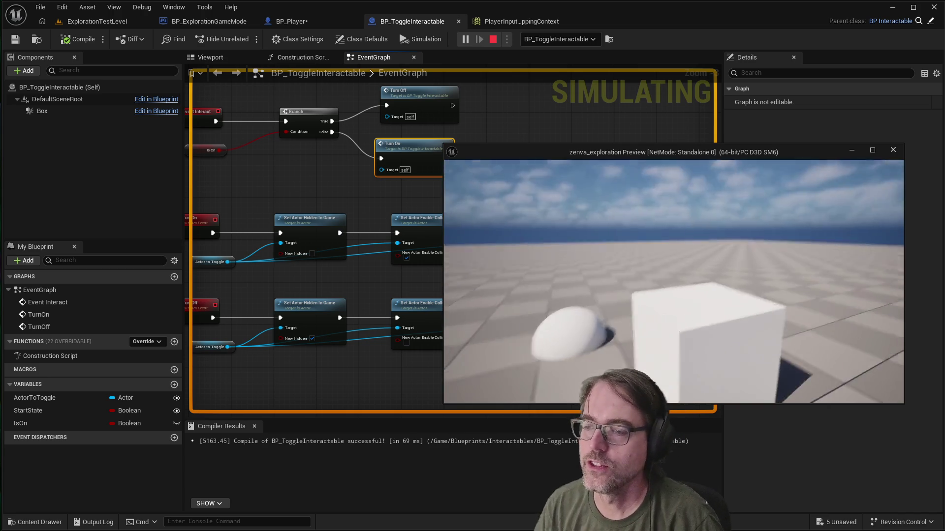
key(Escape)
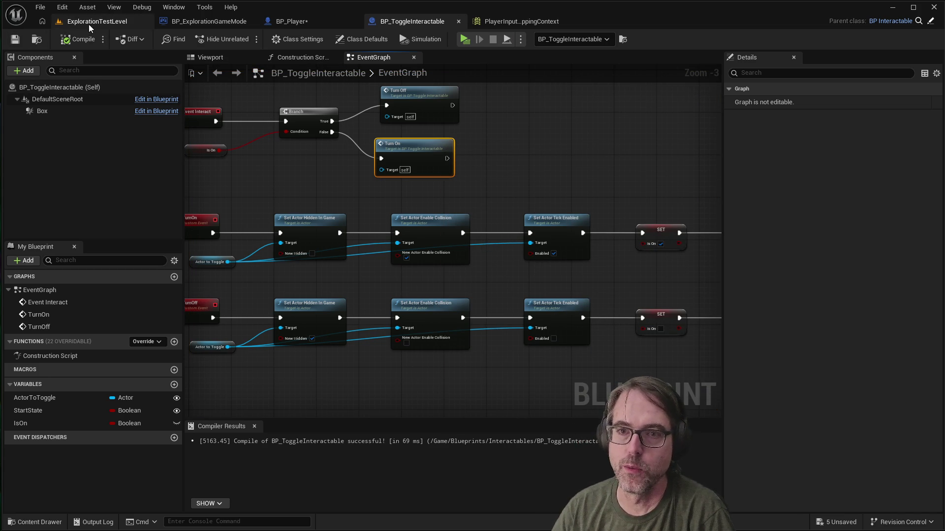
click(114, 25)
scroll(489, 323, down, 3)
mouse_move(489, 322)
mouse_down()
mouse_move(522, 197)
mouse_move(353, 354)
mouse_up()
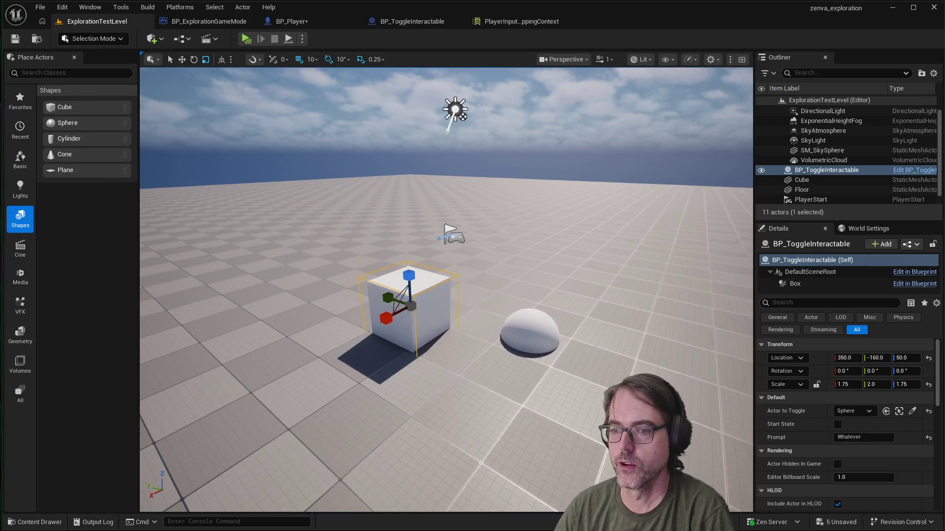
key(Escape)
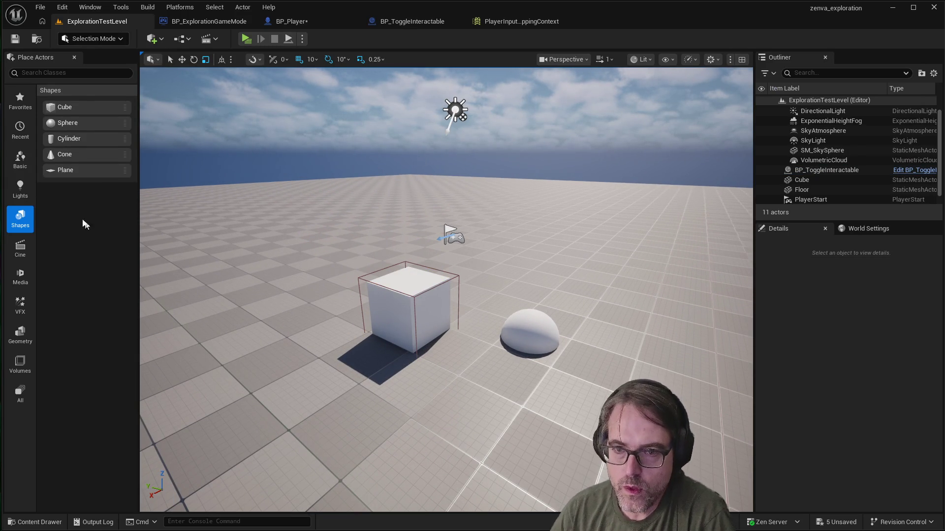
Step: Place a Cylinder in front of the cube
mouse_move(59, 141)
mouse_down()
mouse_move(183, 207)
mouse_move(371, 363)
mouse_move(285, 369)
mouse_move(268, 395)
mouse_move(295, 397)
mouse_move(298, 386)
mouse_up()
scroll(339, 413, down, 3)
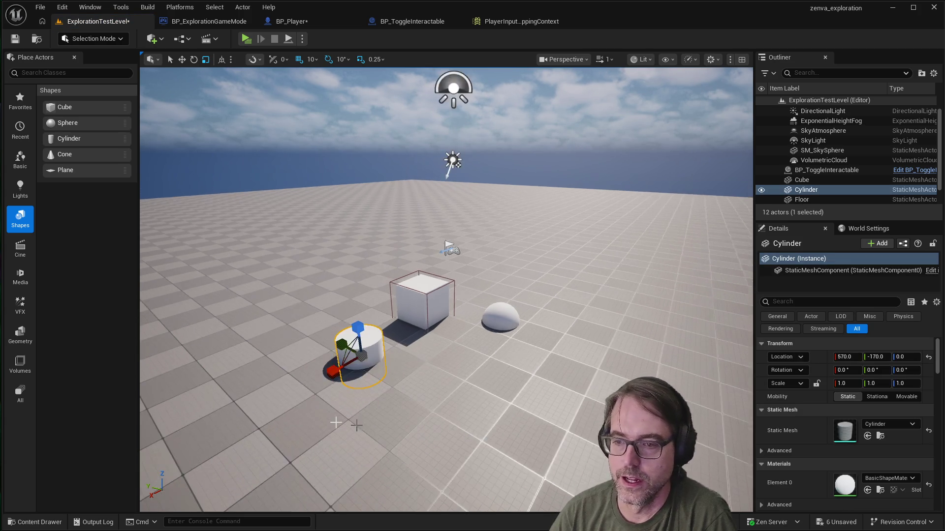
scroll(335, 418, up, 3)
Step: Duplicate BP_ToggleInteractable and move the copy onto the cylinder at 570, -160, 50
click(362, 279)
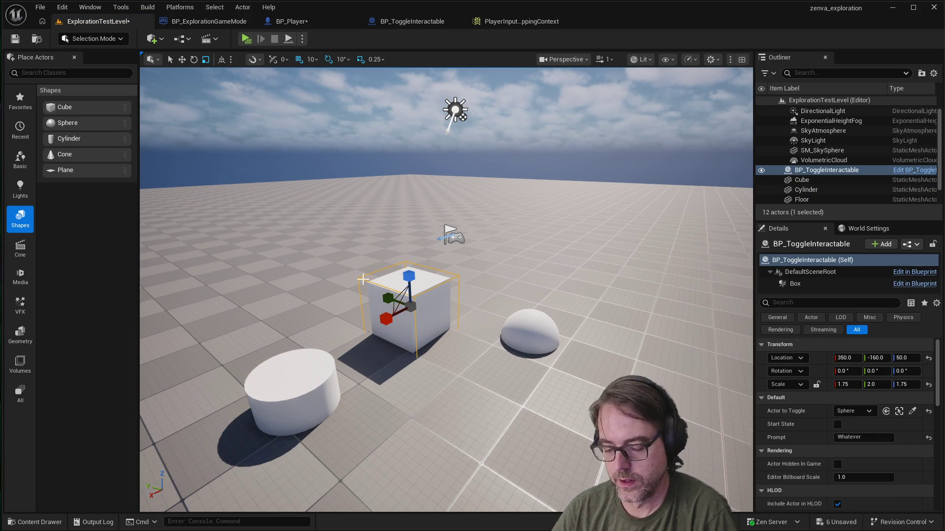
key(ctrl+d)
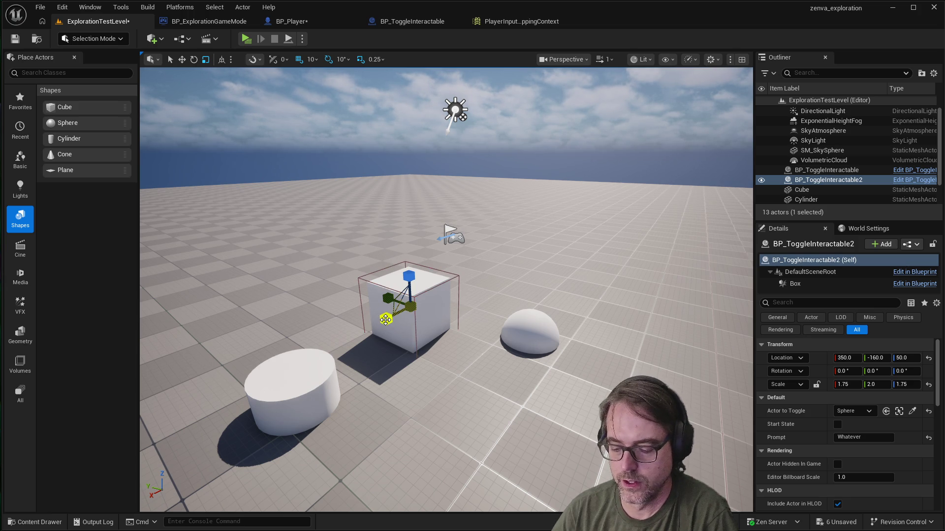
key(e)
key(w)
mouse_move(386, 321)
mouse_down()
mouse_move(259, 359)
mouse_move(227, 392)
mouse_up()
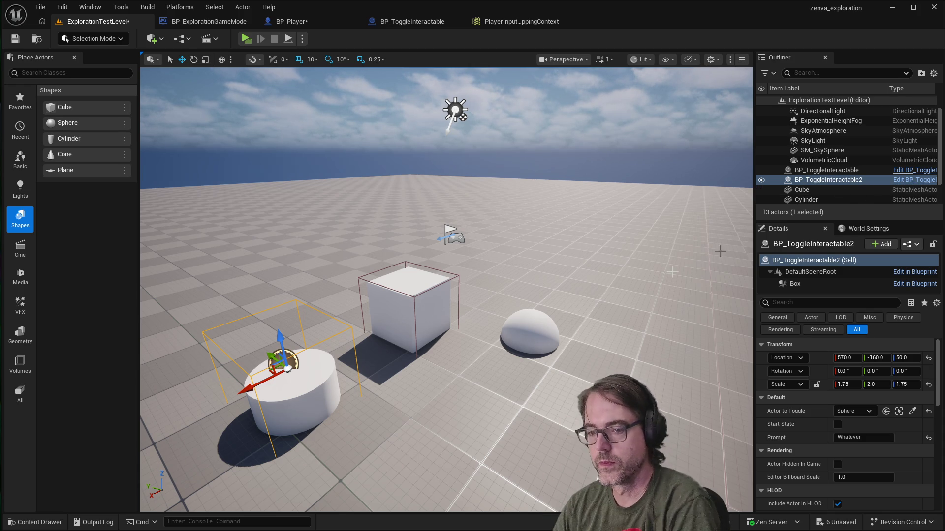
scroll(357, 360, down, 4)
scroll(357, 361, up, 2)
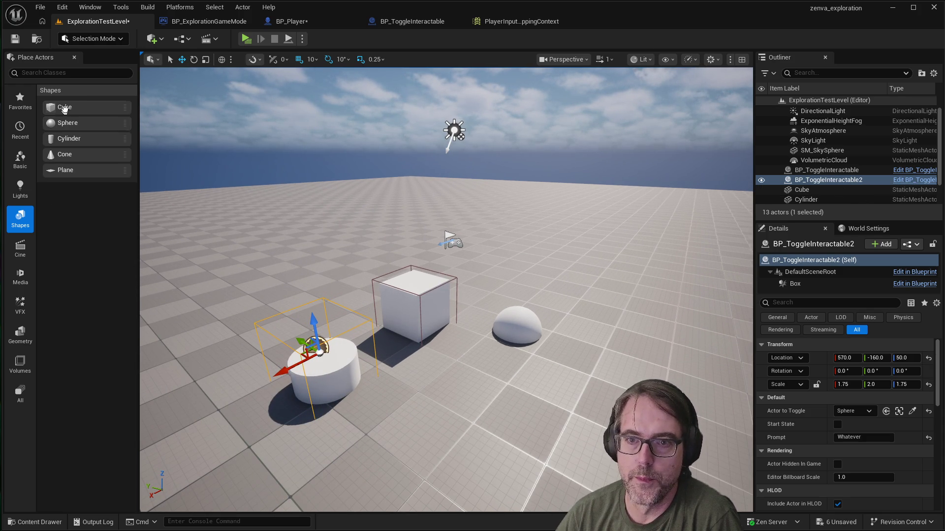
Step: Place a Point Light from the Lights list and raise it above the cube
click(20, 188)
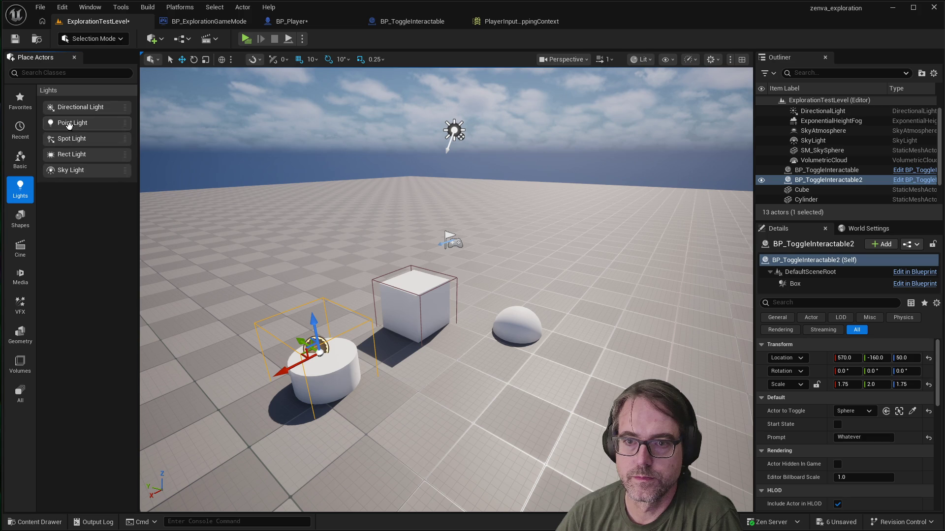
mouse_move(76, 123)
mouse_down()
mouse_move(226, 202)
mouse_move(449, 433)
mouse_move(441, 444)
mouse_up()
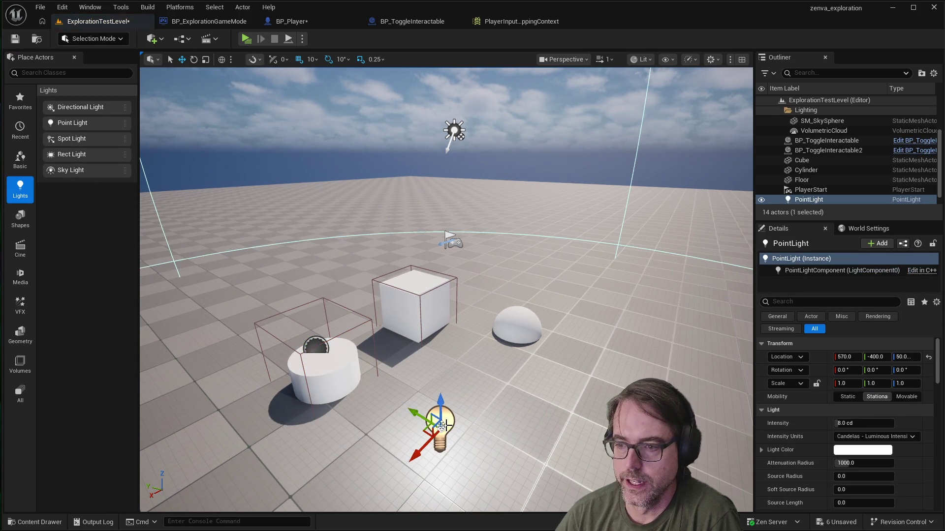
drag(440, 406, 437, 241)
scroll(438, 241, down, 6)
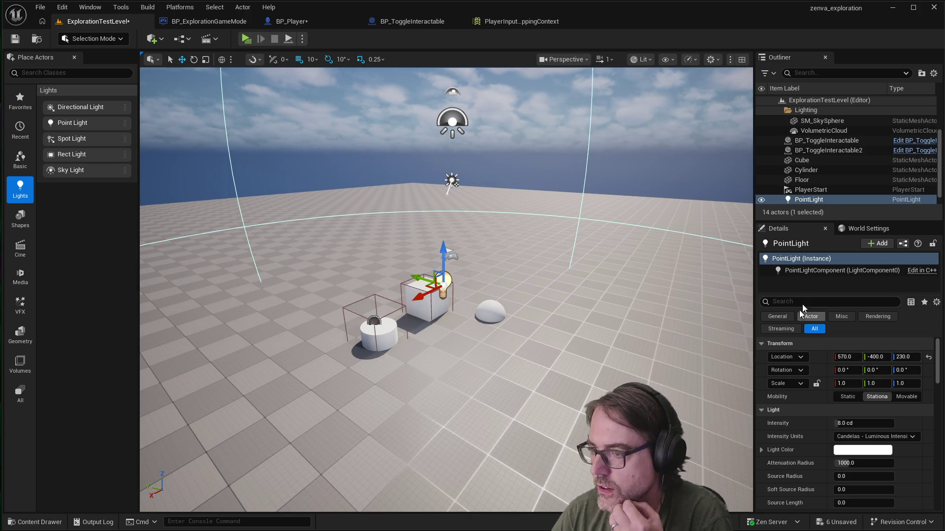
Step: Set the point light's intensity to 160 cd and its colour to magenta
click(864, 423)
text(160)
key(Return)
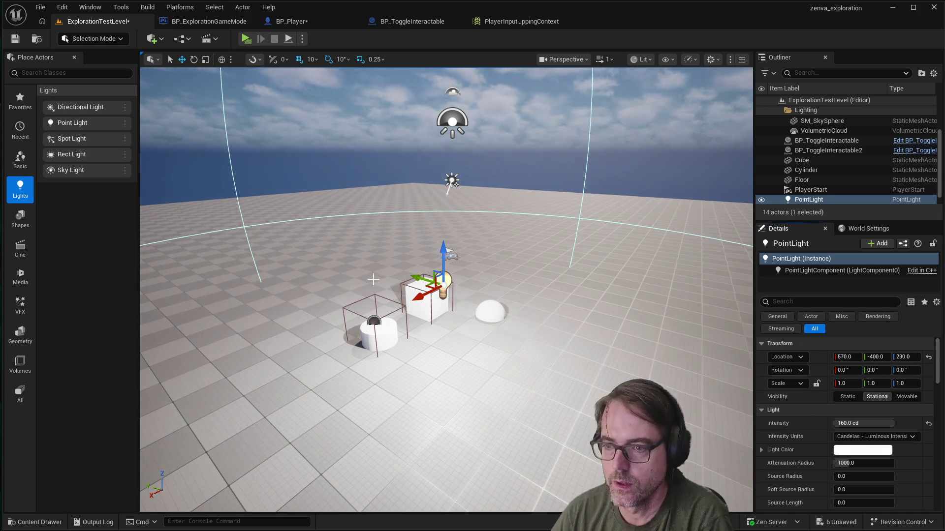
click(845, 450)
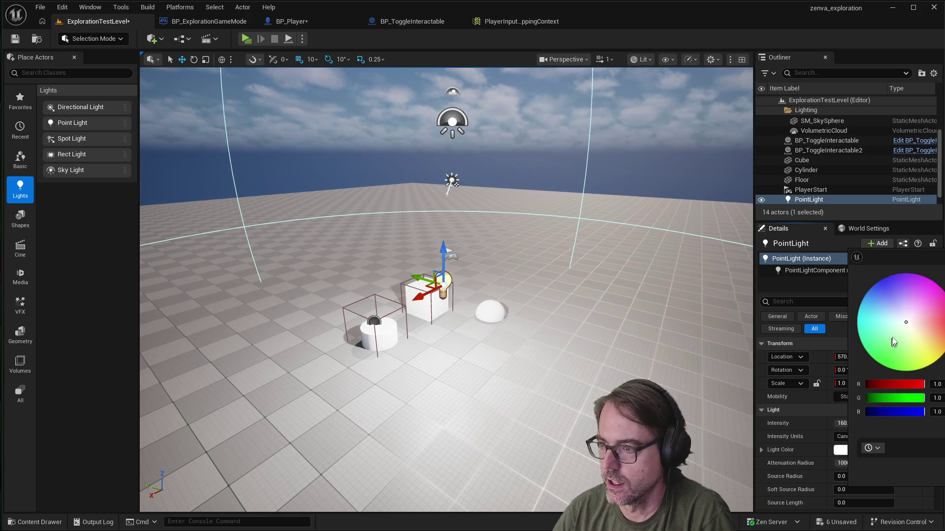
drag(905, 322, 939, 286)
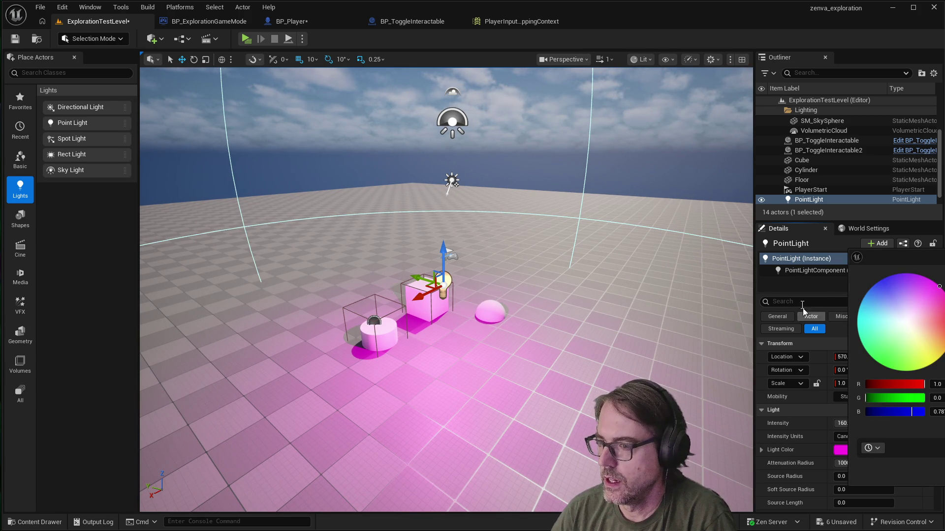
Step: Shrink the point light's attenuation radius and close the colour picker
click(797, 289)
scroll(812, 418, down, 3)
mouse_move(842, 400)
mouse_down()
mouse_move(811, 400)
mouse_move(844, 400)
mouse_move(834, 400)
mouse_up()
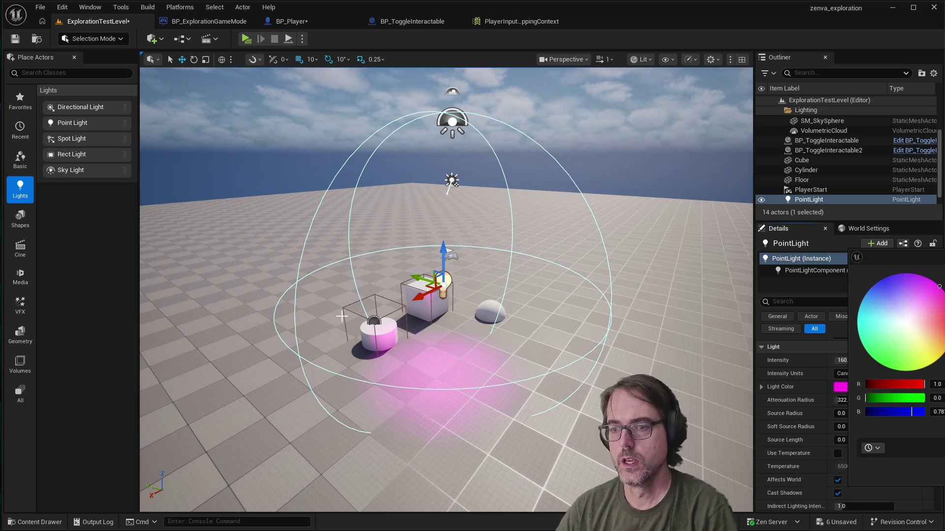
click(169, 61)
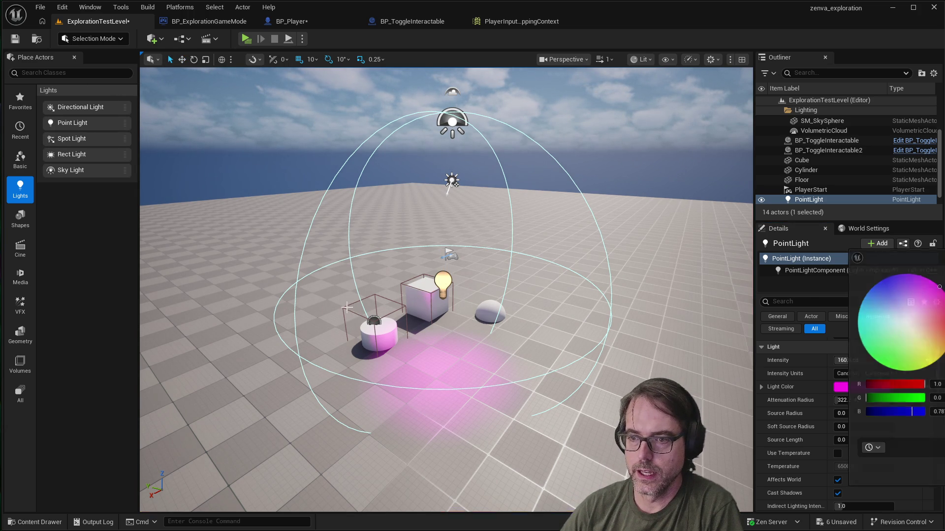
click(347, 308)
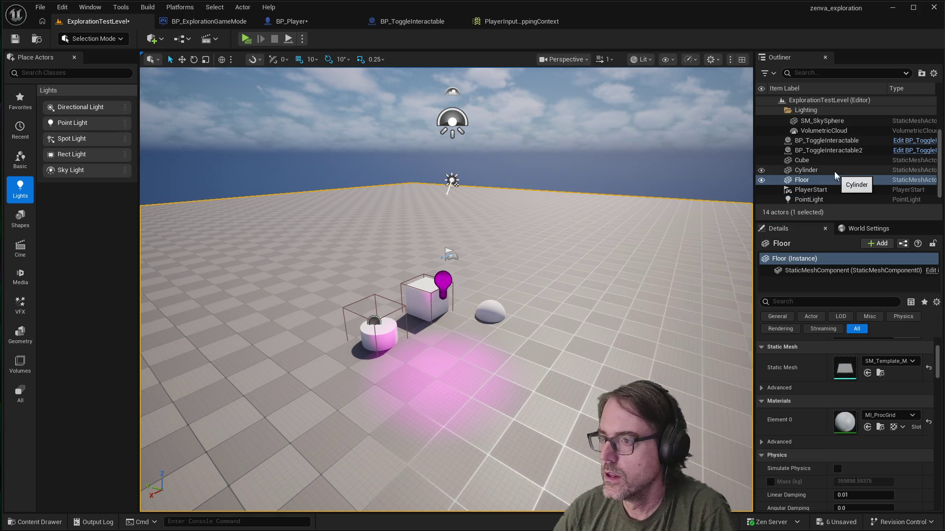
click(826, 151)
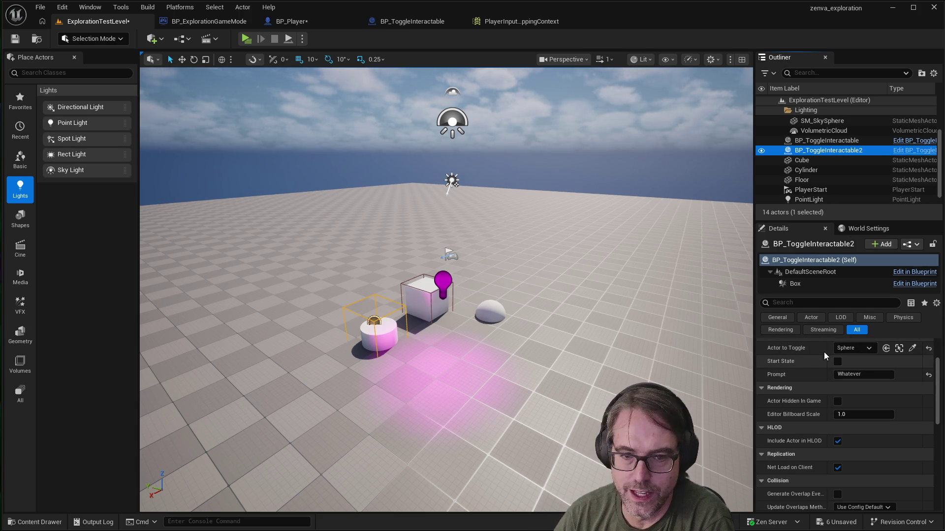
Step: Set BP_ToggleInteractable2's Actor to Toggle to the PointLight and its prompt to 'Turn on light'
click(912, 348)
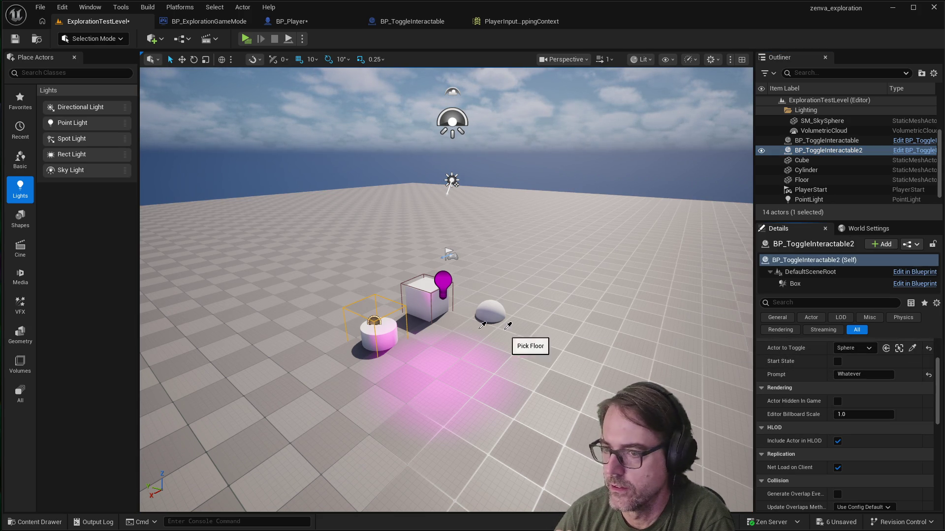
click(442, 282)
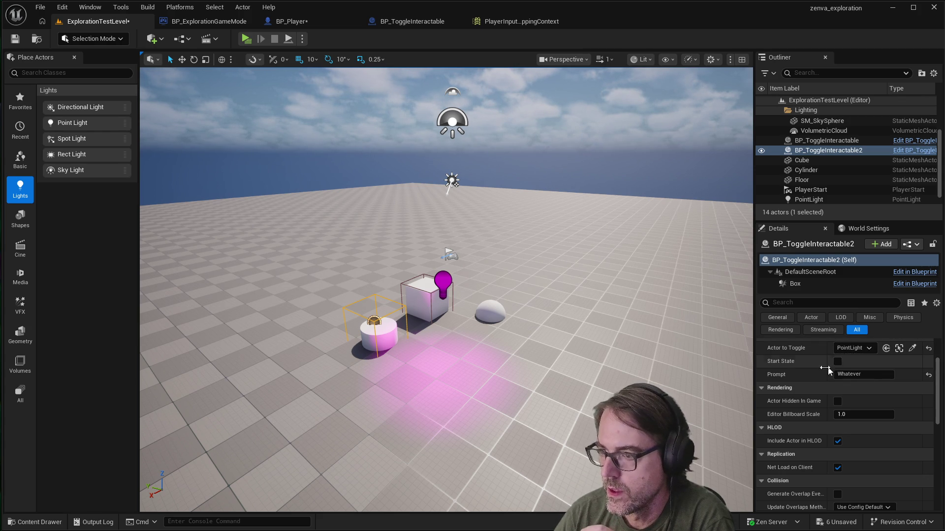
click(847, 374)
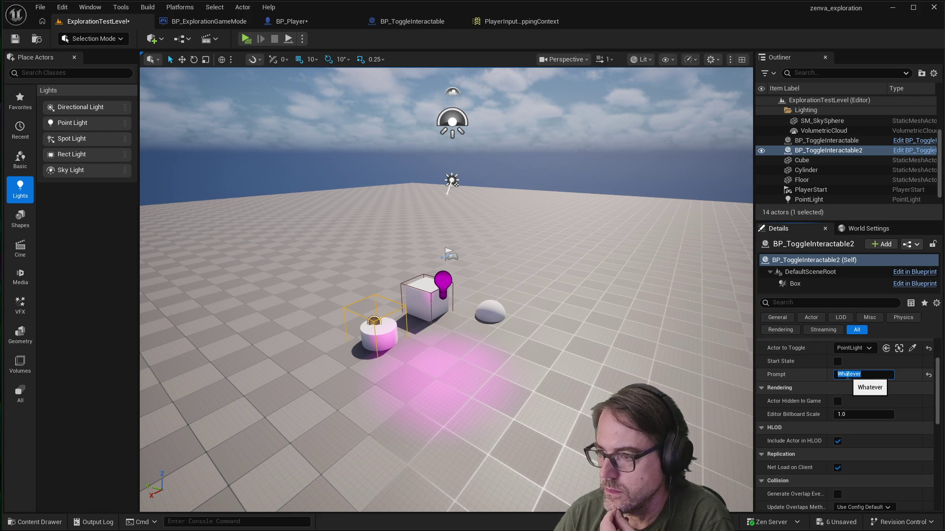
text(Turn on light)
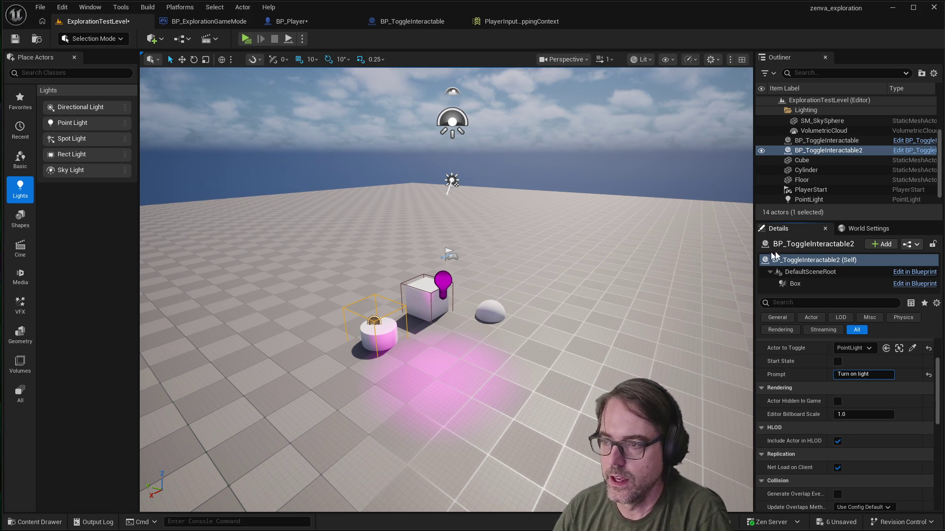
click(808, 111)
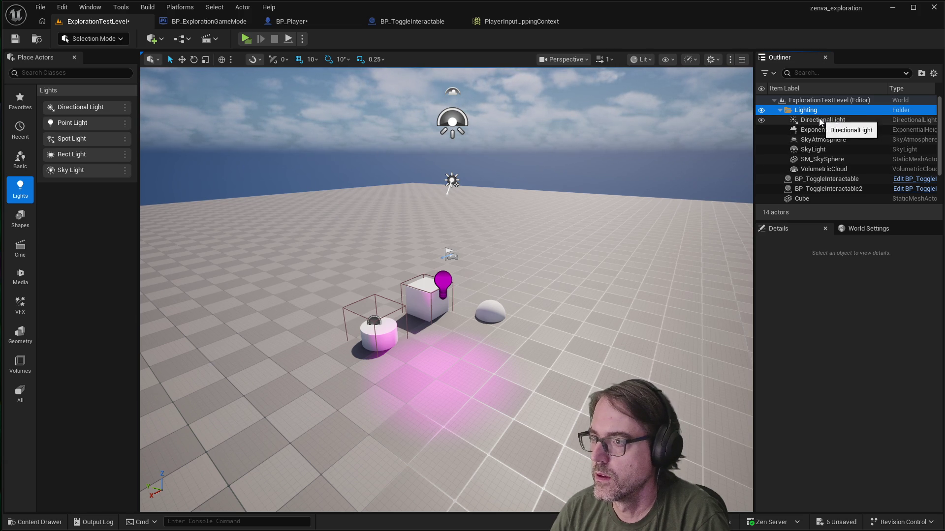
Step: Select the PointLight in the Outliner and review its magenta colour and 160 cd intensity
scroll(818, 171, down, 1)
scroll(819, 171, down, 4)
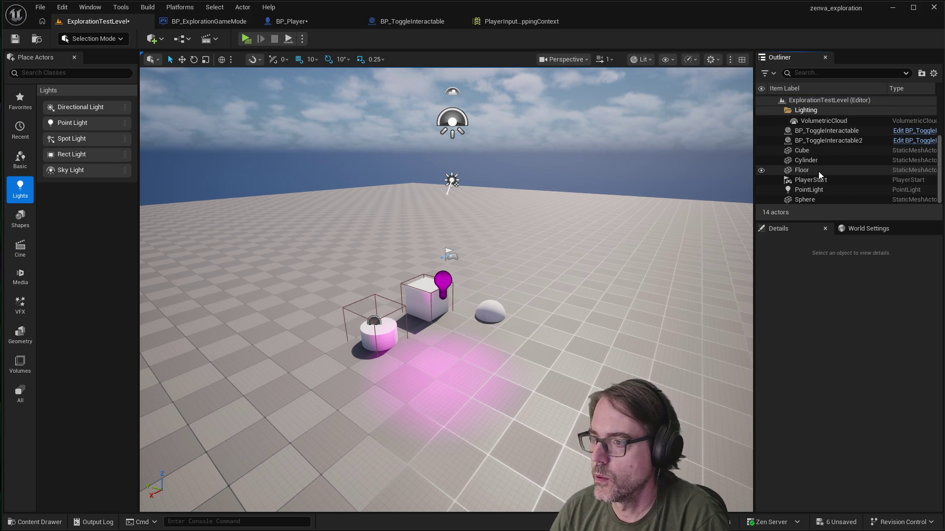
click(813, 191)
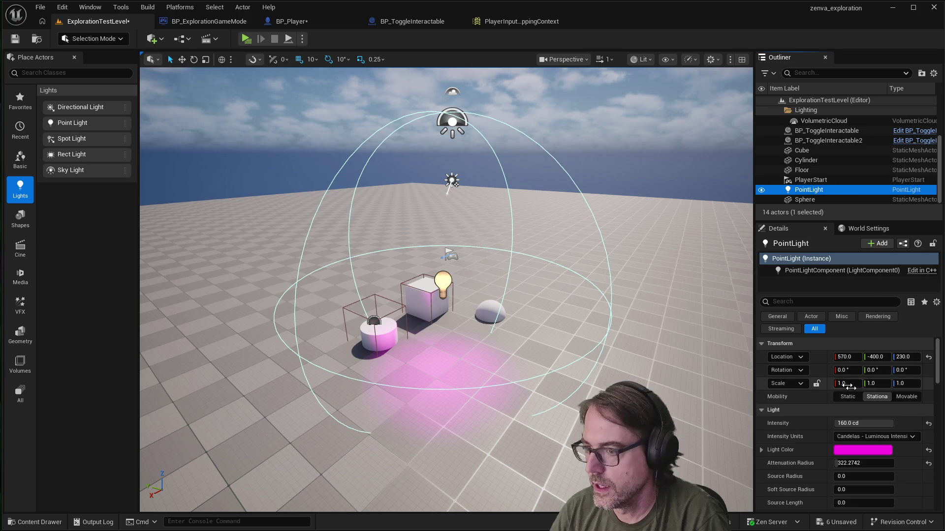
scroll(846, 382, down, 3)
scroll(845, 382, down, 5)
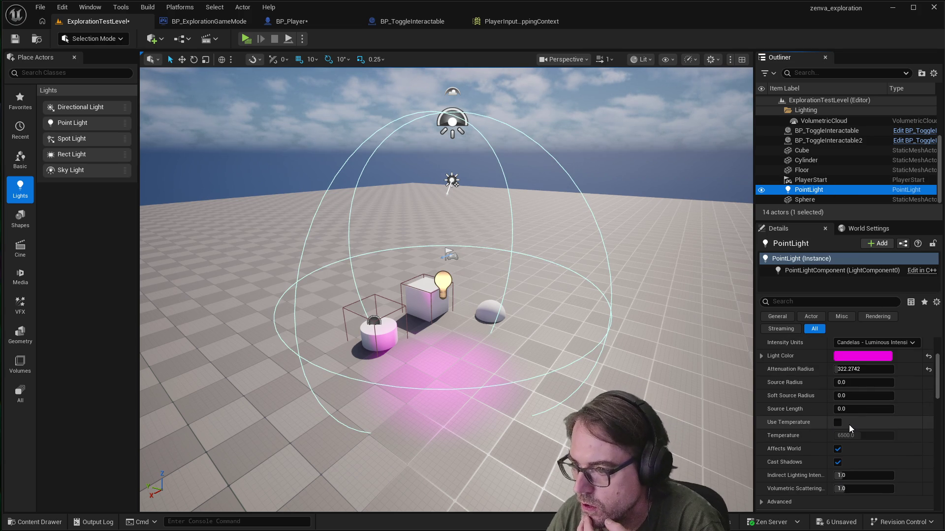
scroll(848, 433, down, 2)
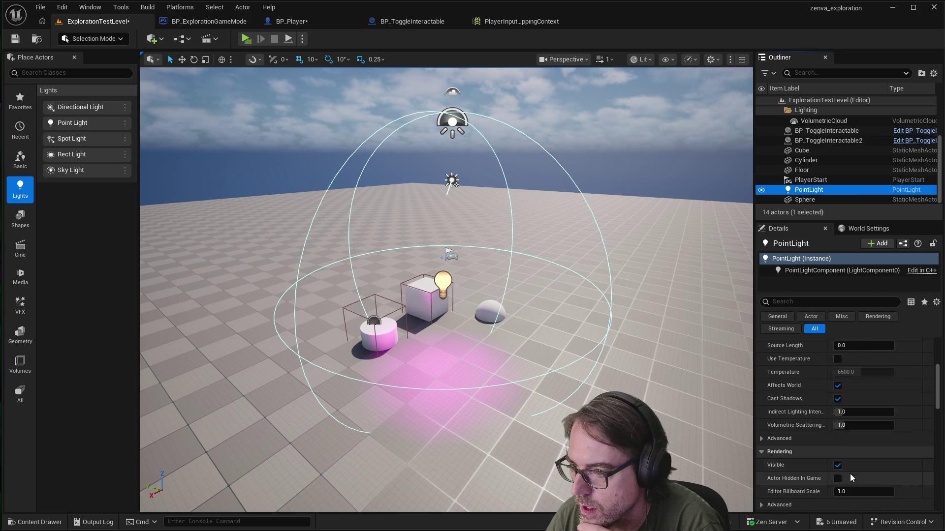
scroll(849, 474, down, 2)
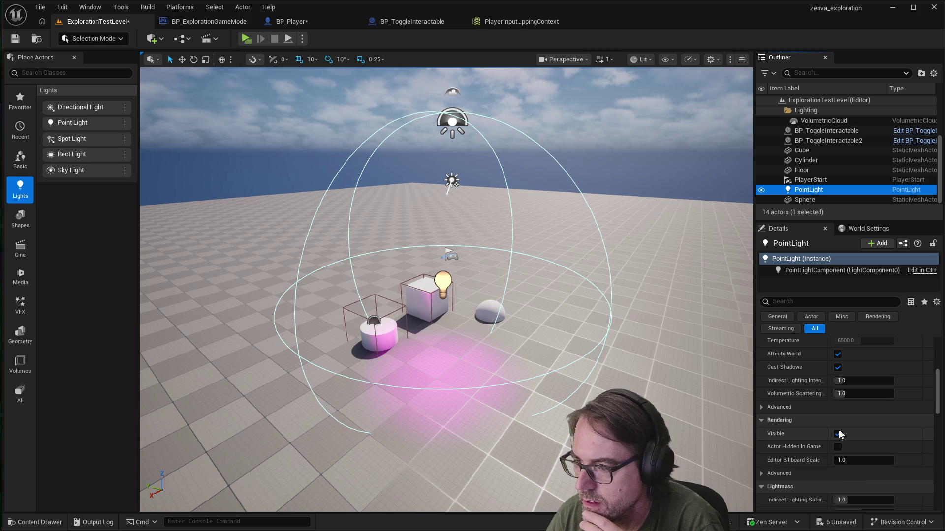
scroll(843, 436, up, 6)
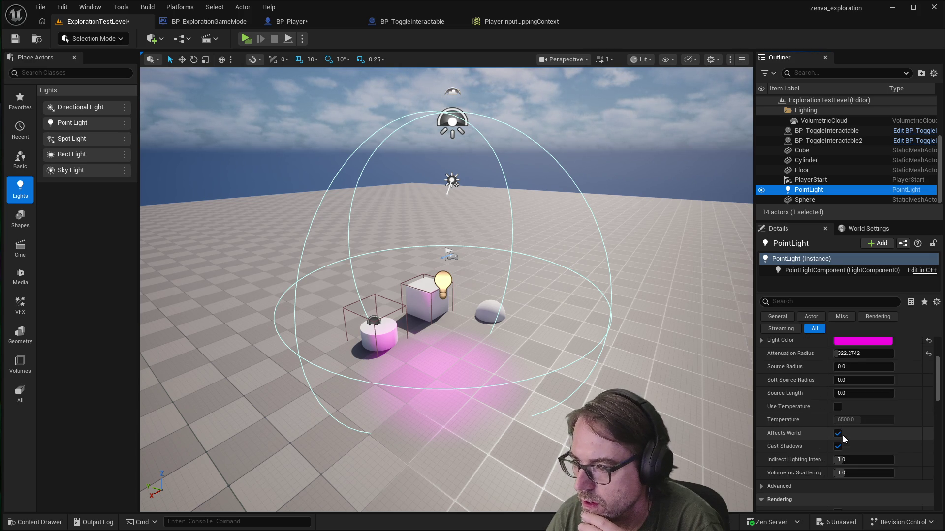
scroll(843, 435, up, 1)
scroll(842, 435, up, 4)
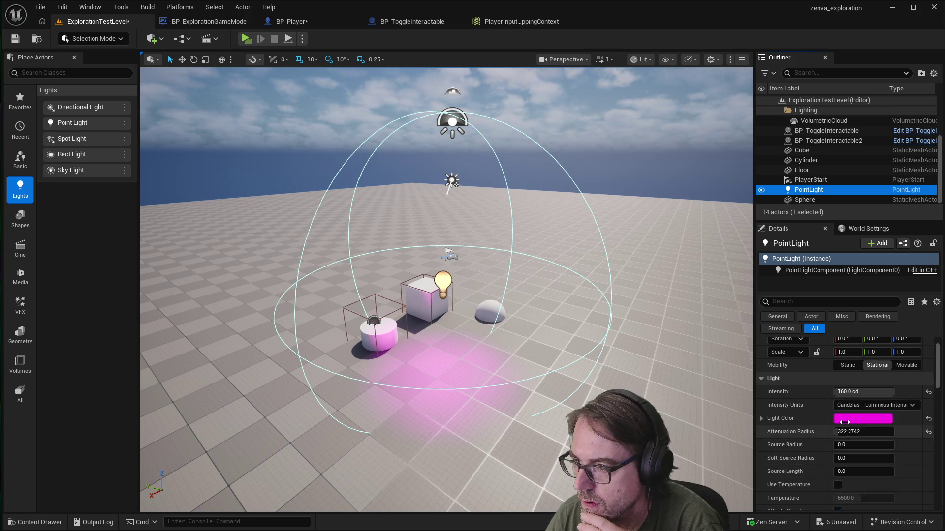
scroll(845, 416, up, 1)
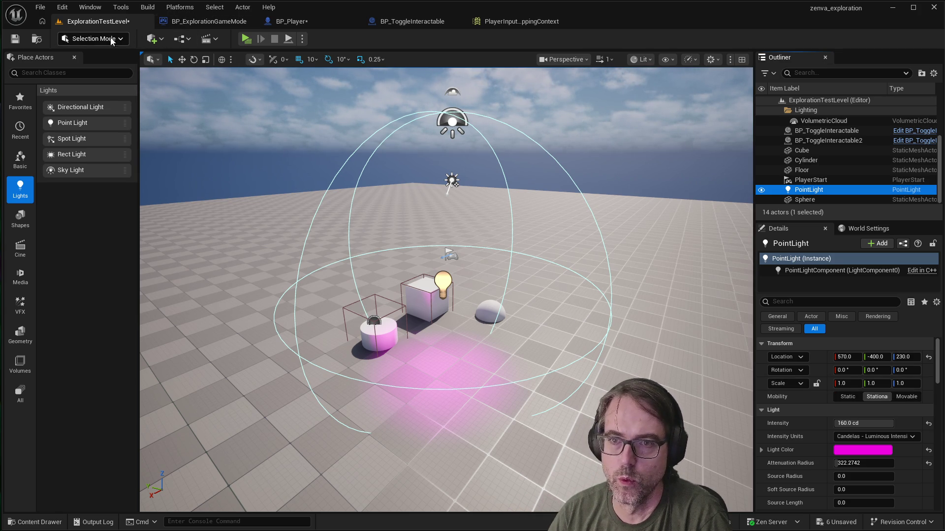
Step: Save the level, launch Play in Editor with Alt+P, and walk to the cylinder
click(15, 39)
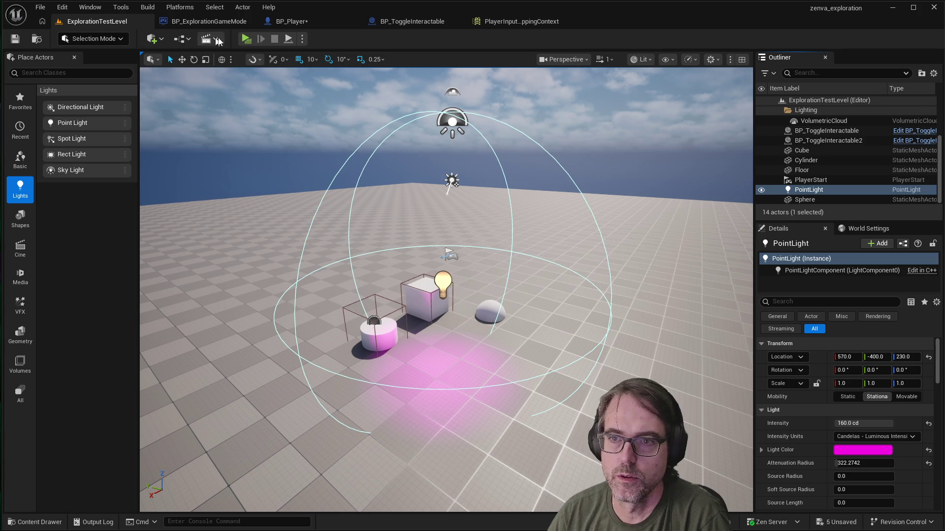
key(Escape)
key(alt+p)
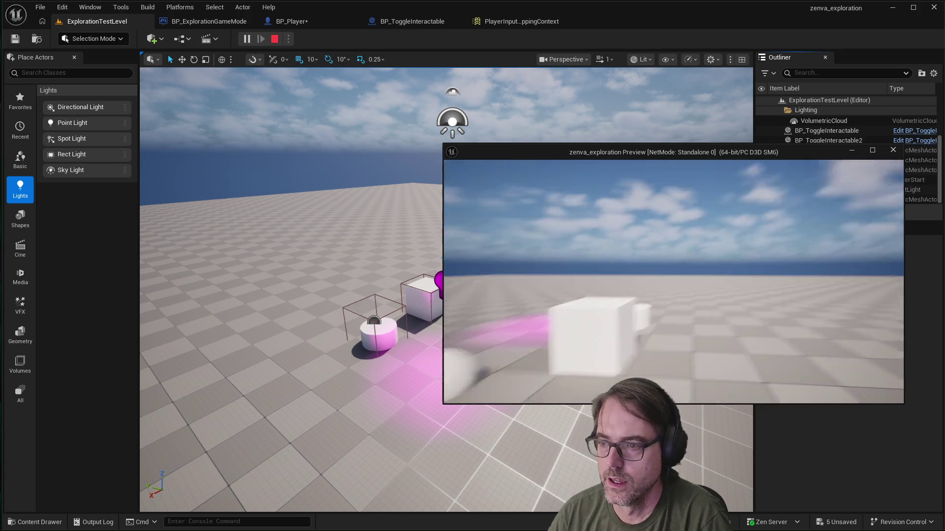
key(w)
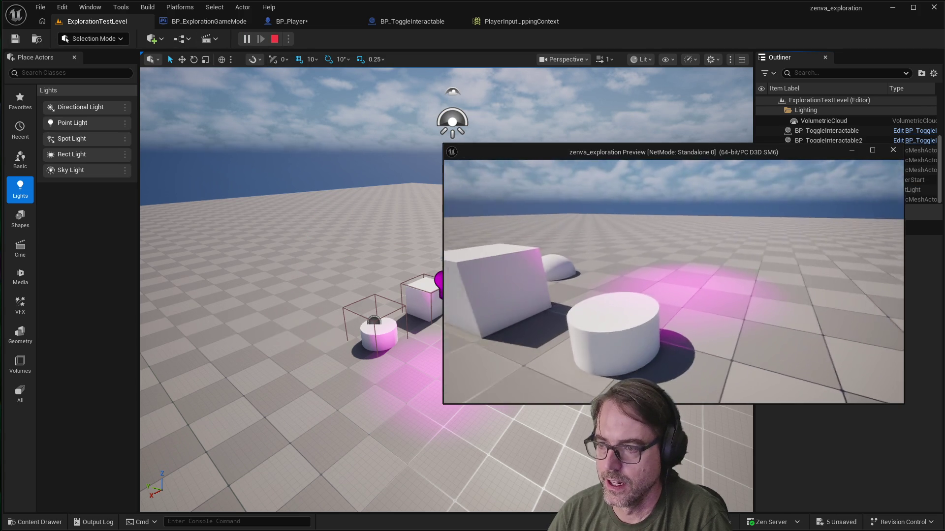
Step: Toggle the cylinder's pink light on and off repeatedly, then stop the preview
key(e)
key(e)
key(e)
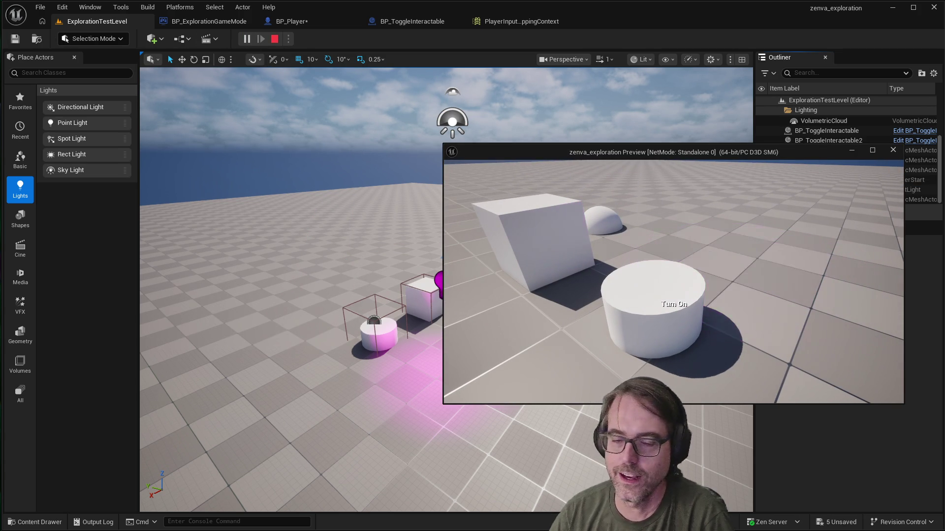
key(e)
key(e)
key(e)
key(e)
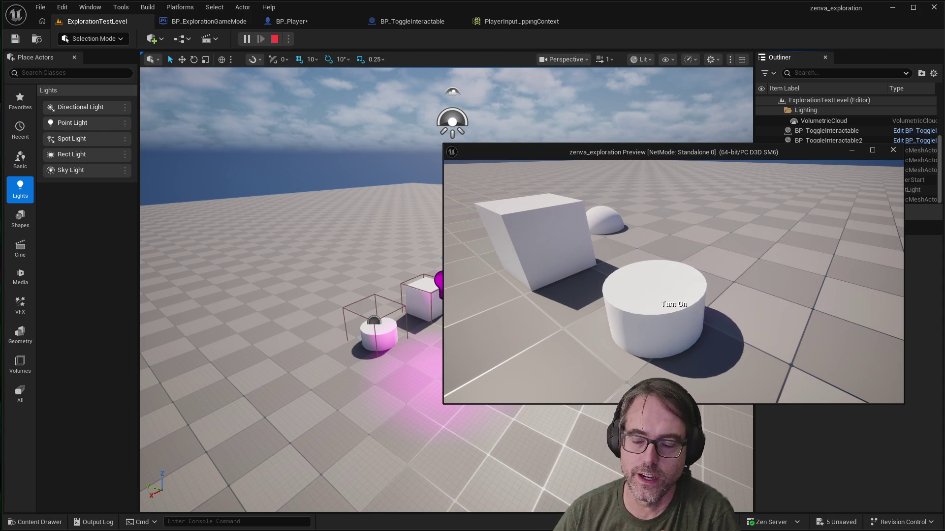
key(e)
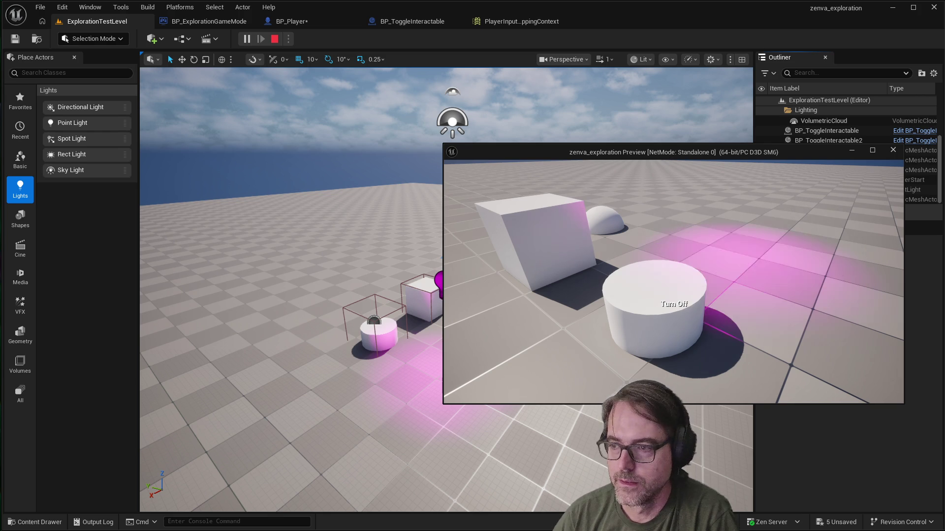
key(e)
key(e)
key(e)
key(e)
key(e)
key(e)
key(e)
key(e)
key(e)
key(e)
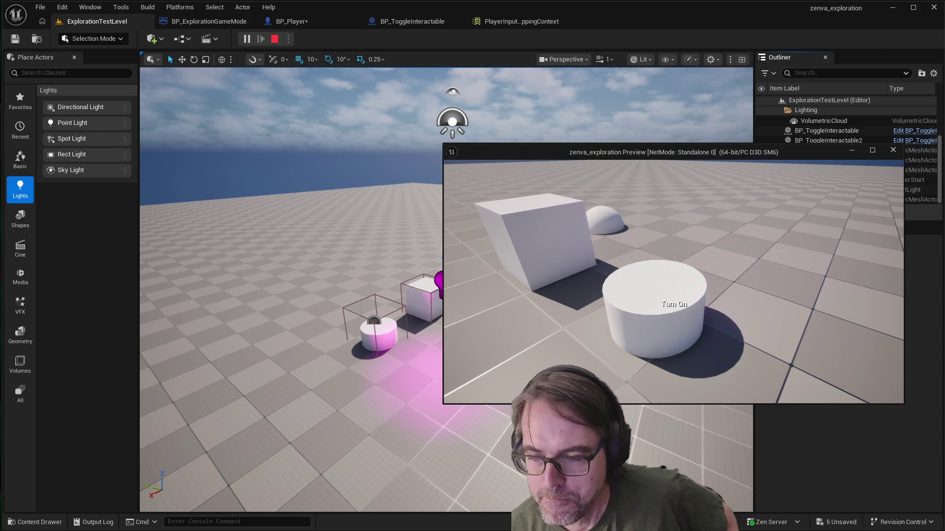
key(e)
key(e)
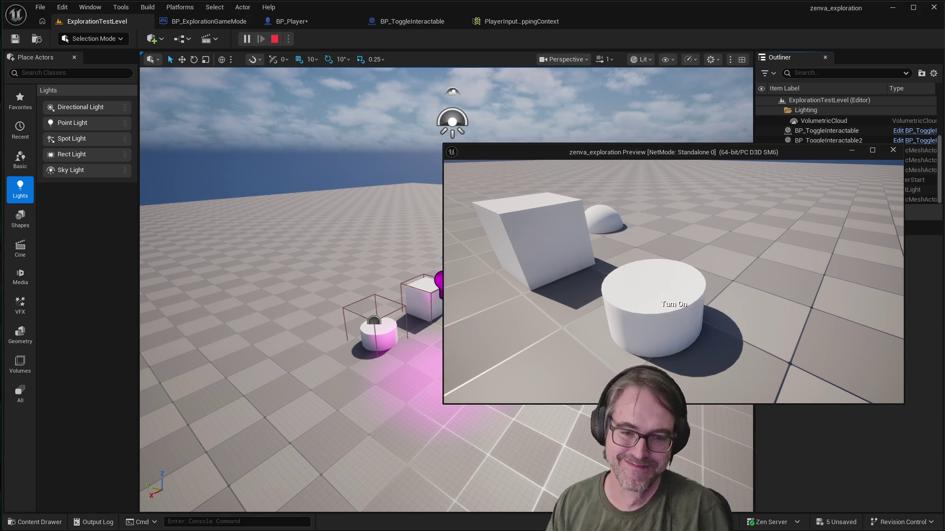
key(e)
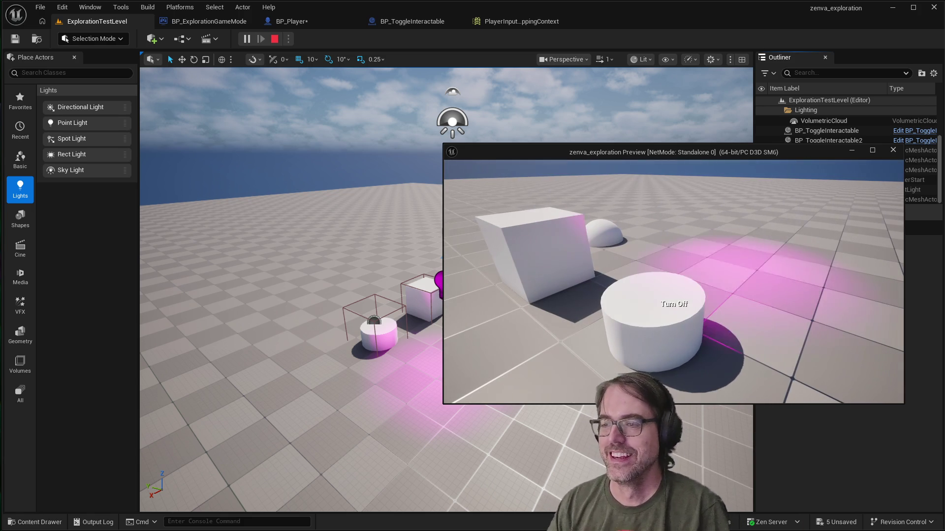
key(e)
key(e)
key(e)
key(e)
key(e)
key(e)
key(e)
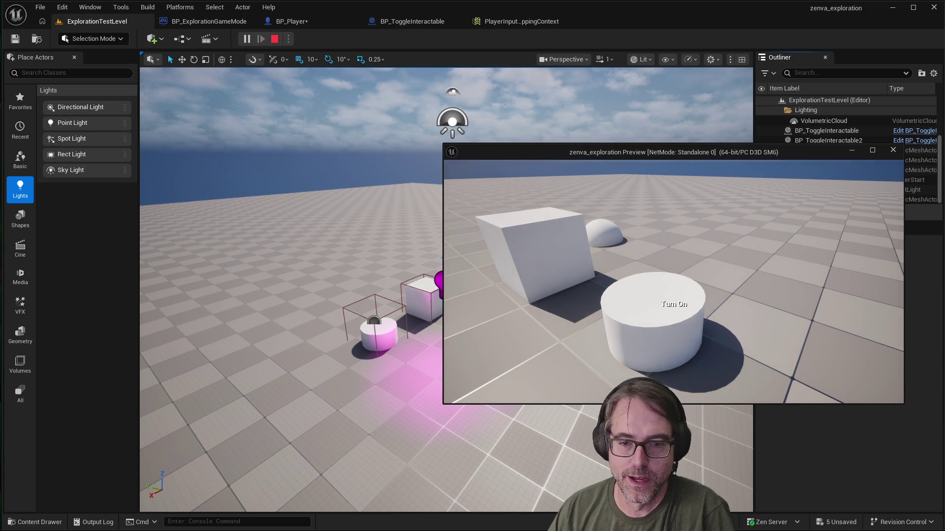
key(e)
key(e)
key(e)
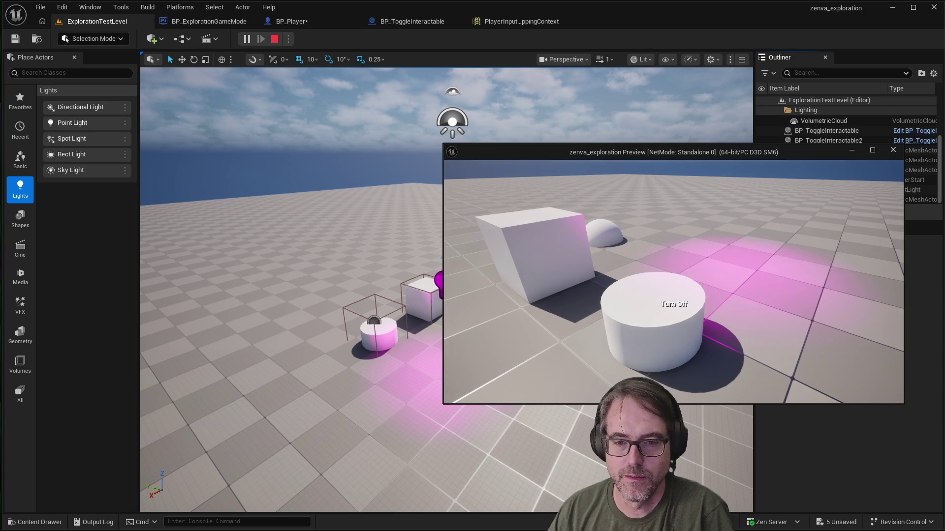
key(e)
key(e)
key(e)
key(e)
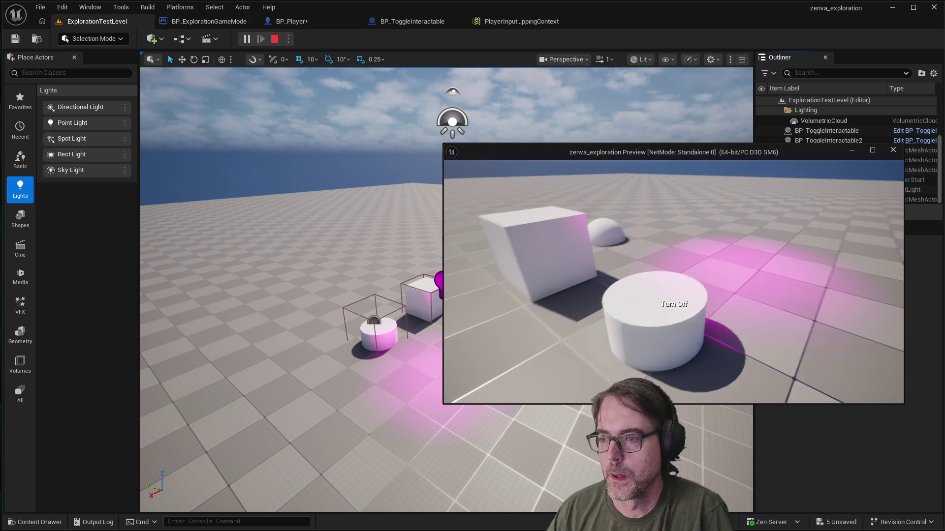
key(e)
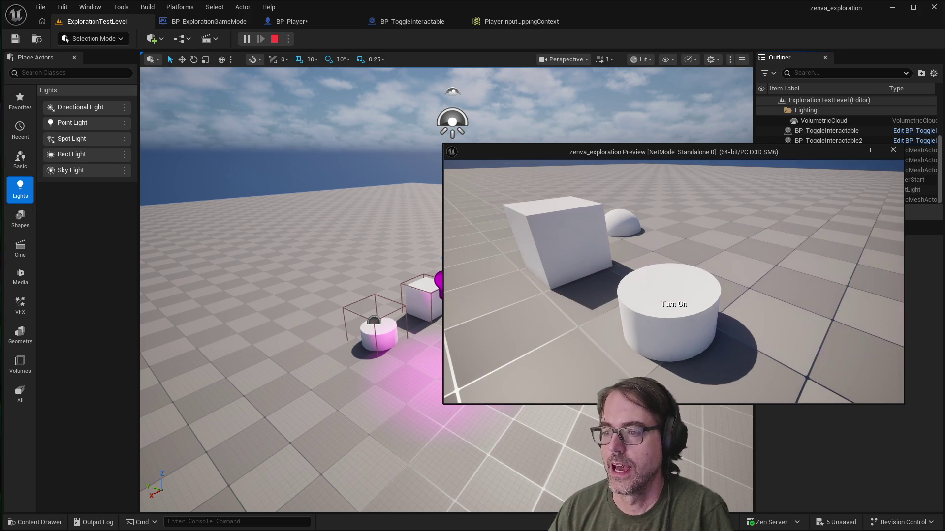
key(e)
key(e)
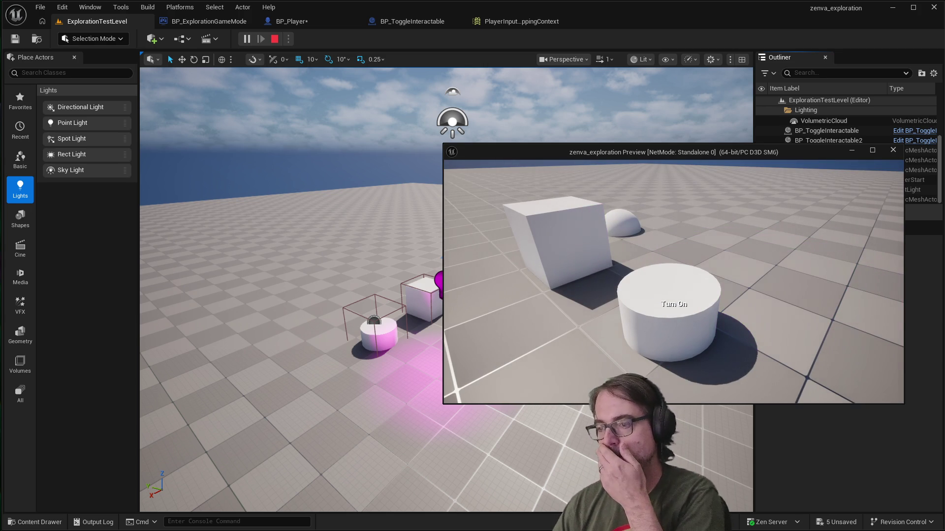
key(e)
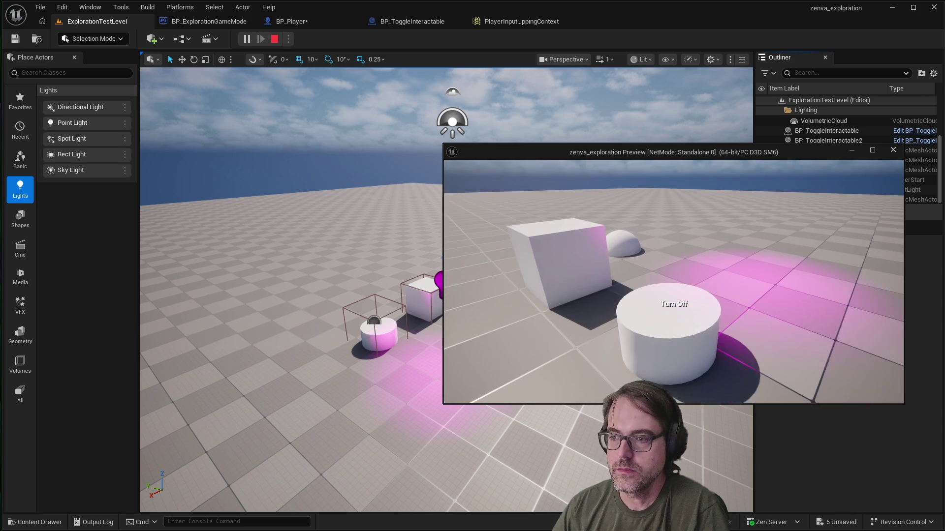
key(Escape)
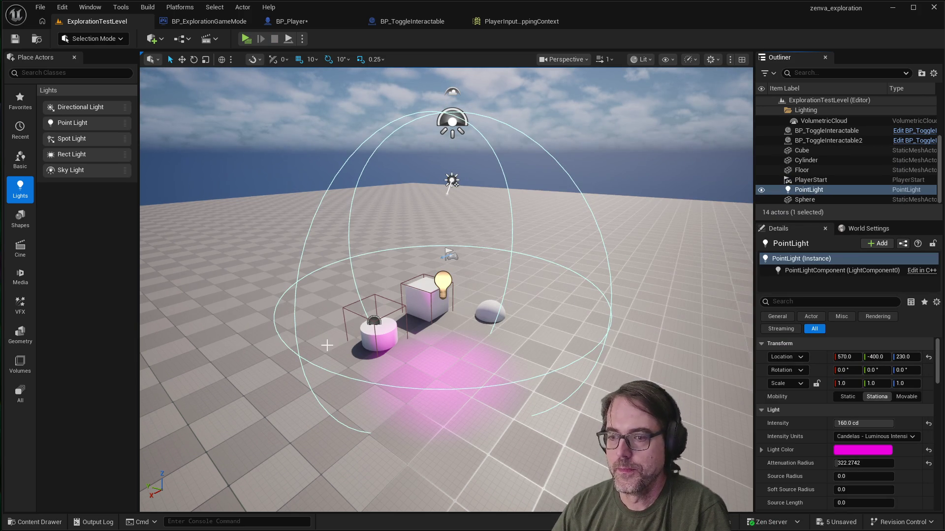
Step: View the Turn On and Turn Off chains in the BP_ToggleInteractable event graph, then add a new variable
scroll(327, 345, down, 3)
scroll(380, 344, up, 5)
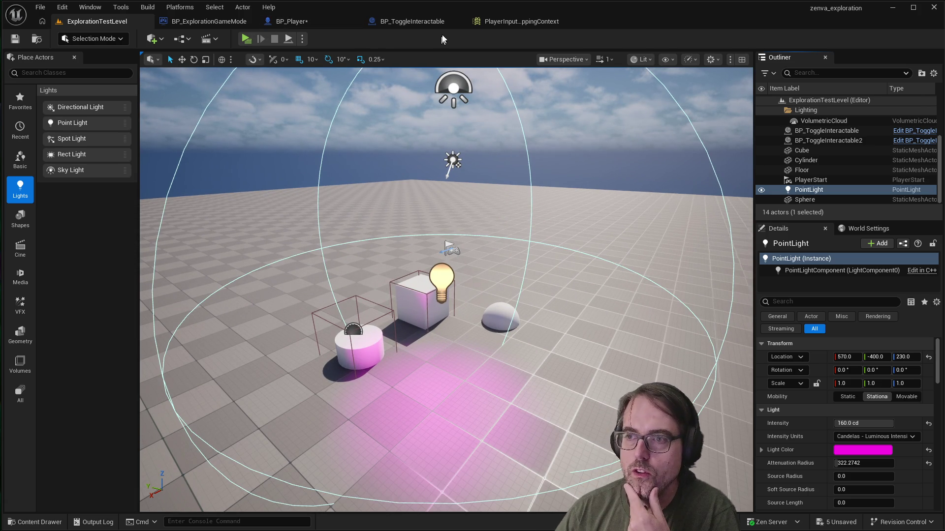
click(433, 22)
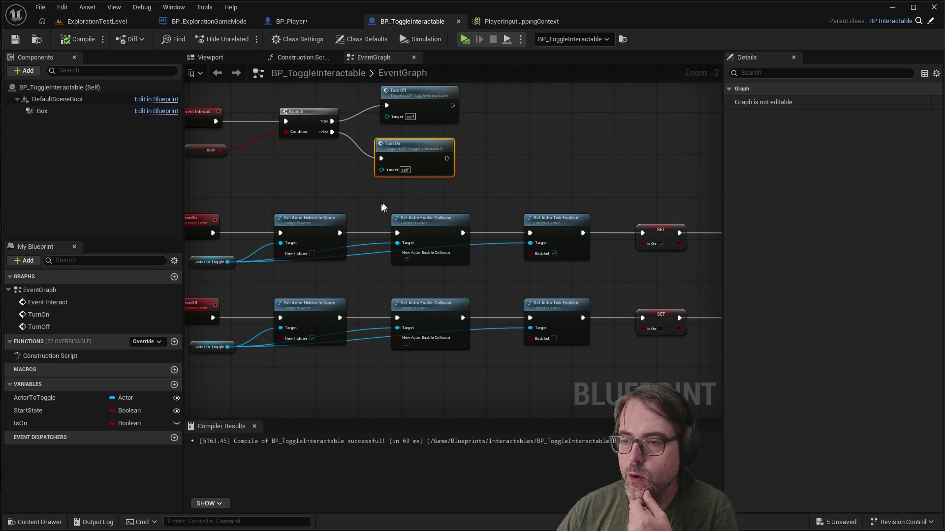
scroll(491, 249, down, 3)
scroll(525, 215, up, 2)
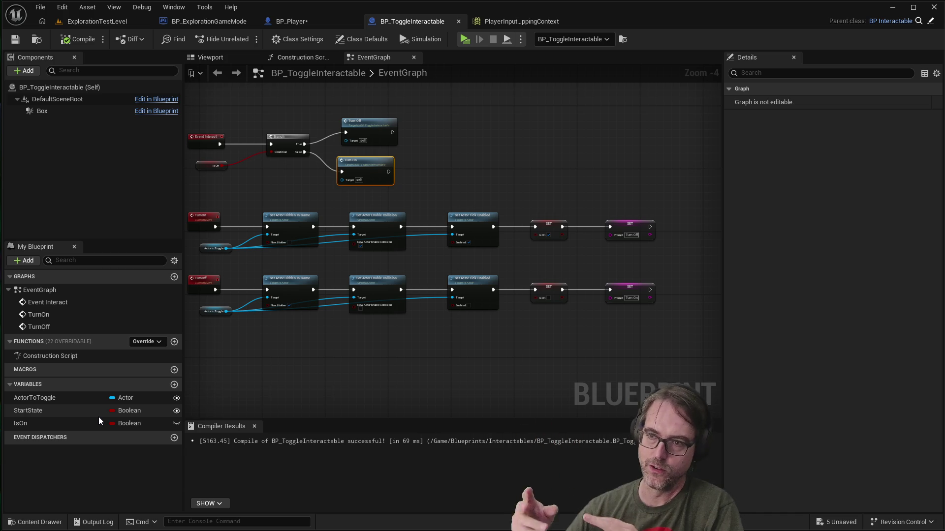
scroll(349, 368, down, 1)
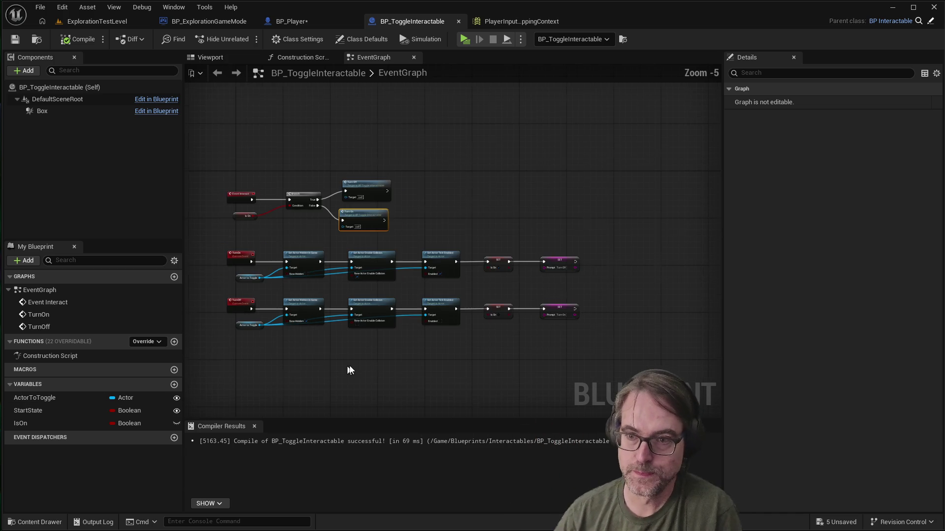
scroll(354, 364, up, 1)
scroll(355, 365, down, 1)
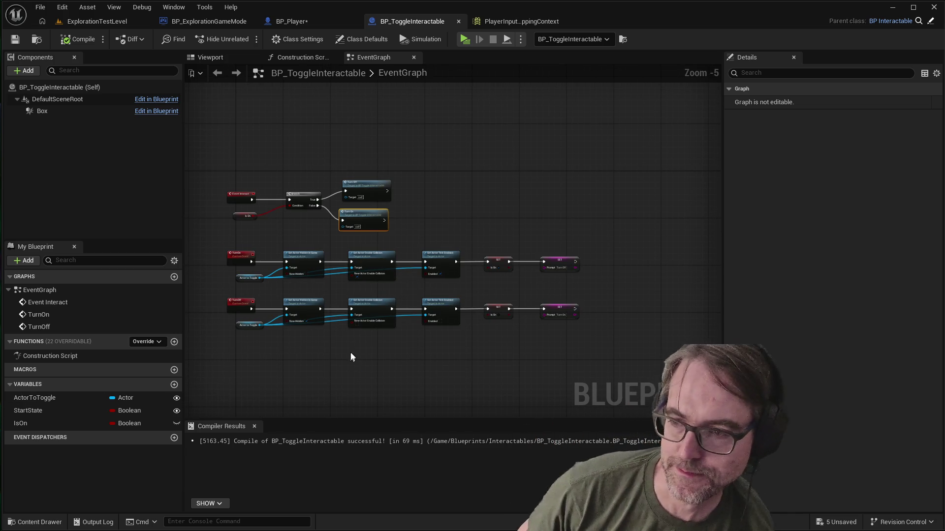
scroll(472, 339, down, 1)
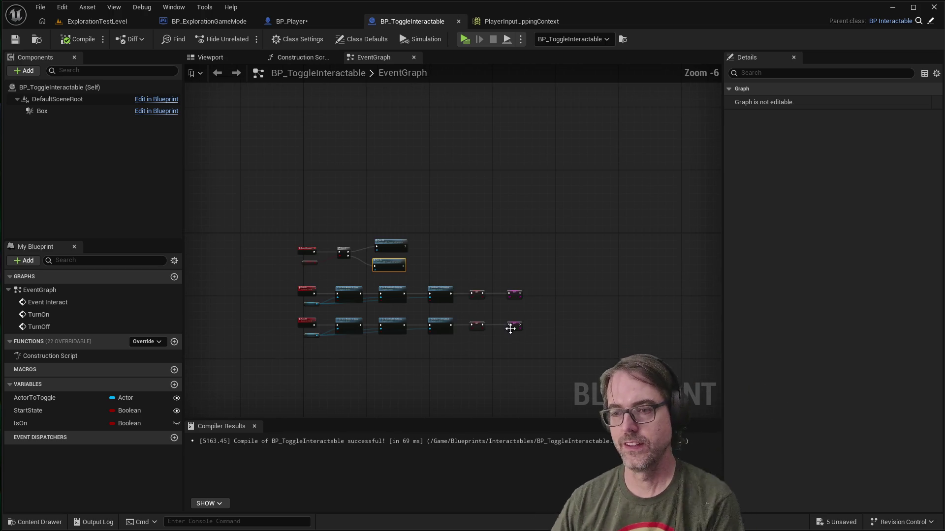
scroll(516, 298, up, 3)
scroll(531, 293, up, 1)
scroll(606, 299, down, 1)
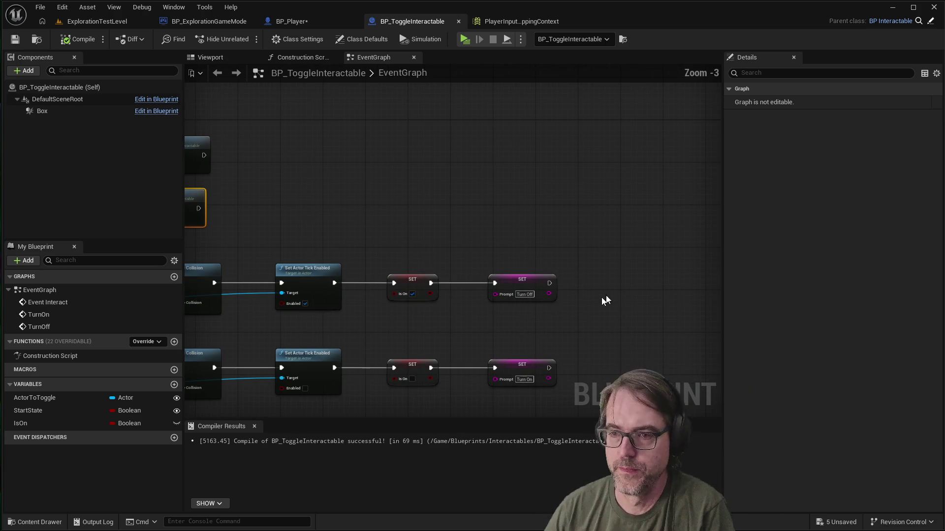
click(174, 385)
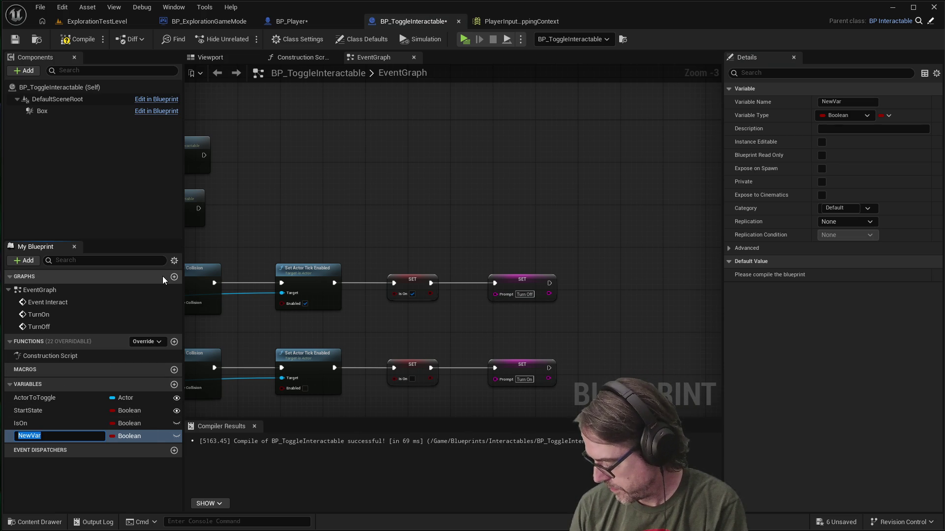
Step: Name the new variable Delay and set its type to Integer
text(Delay)
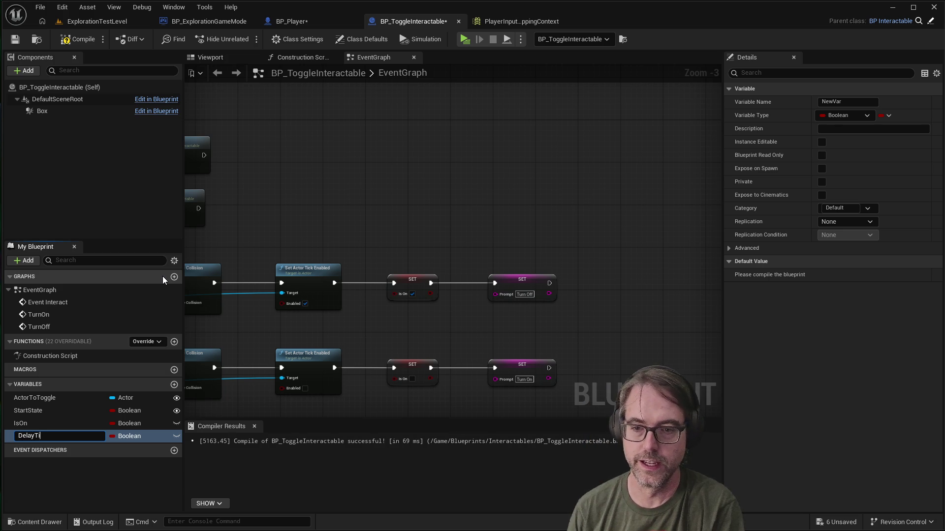
key(Return)
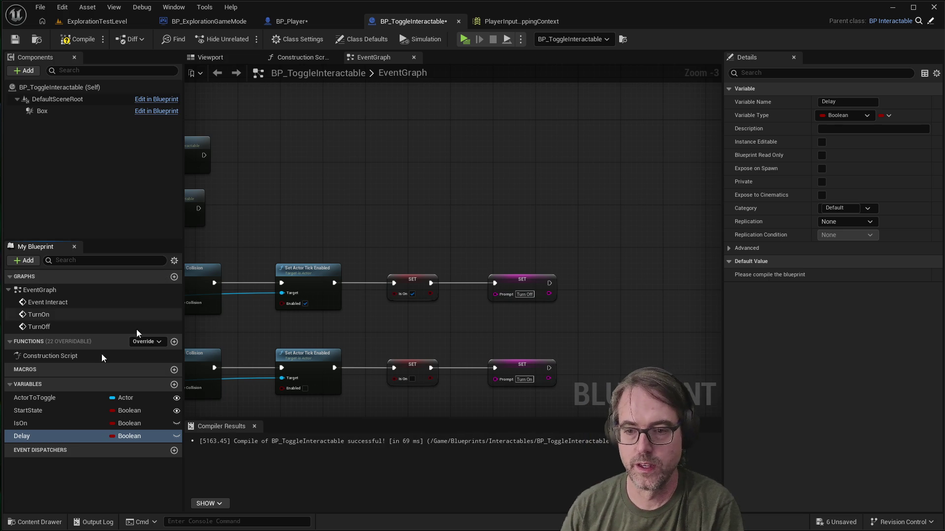
click(132, 436)
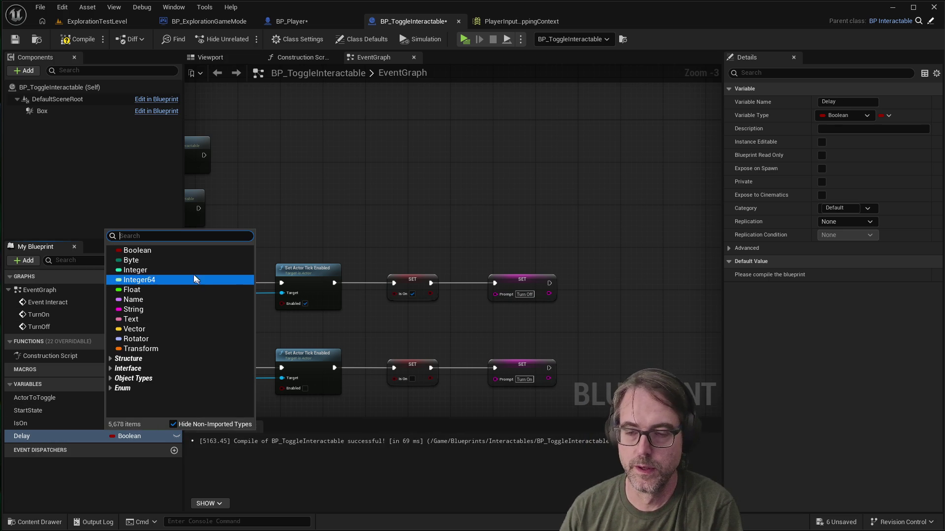
click(151, 290)
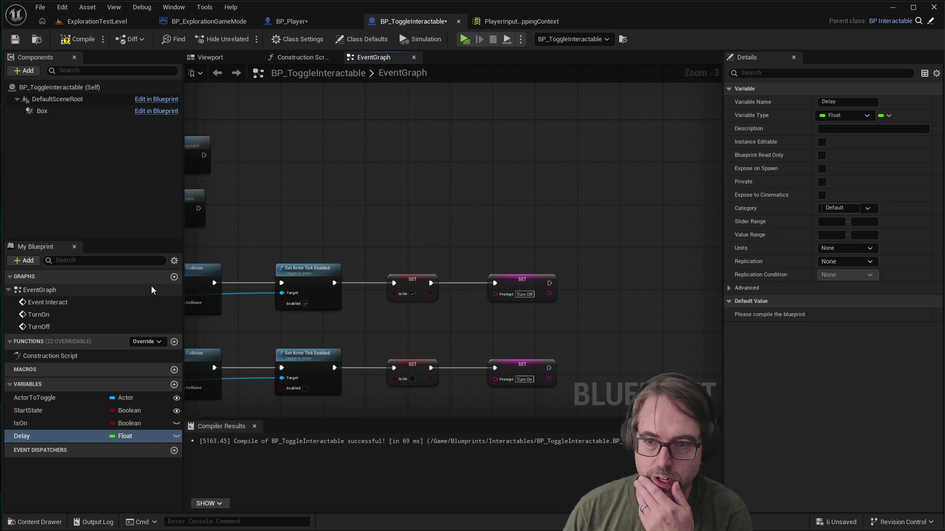
click(135, 439)
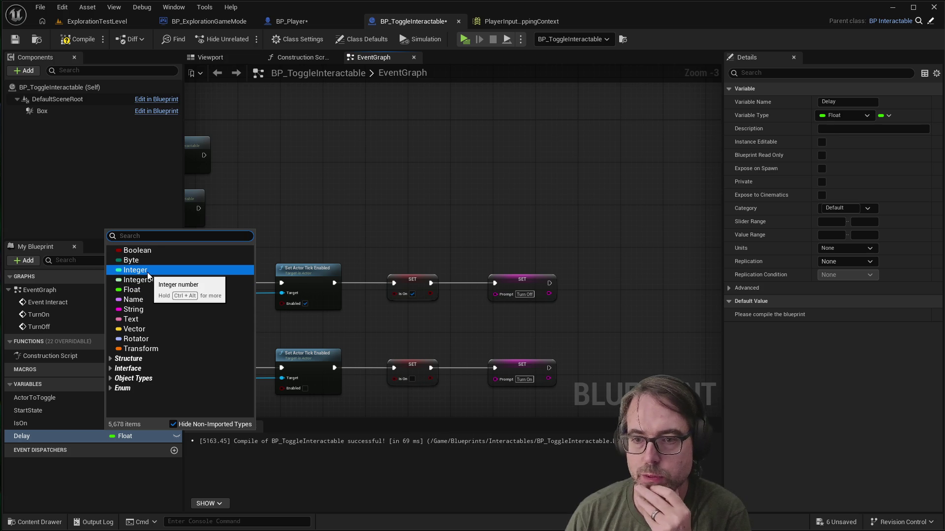
click(136, 270)
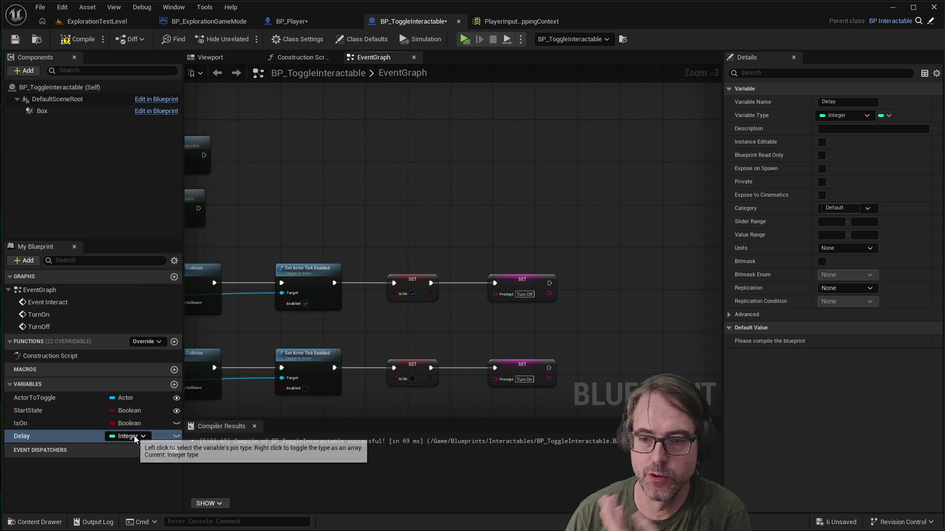
Step: Make Delay instance editable and compile to show its default value of 0
click(124, 473)
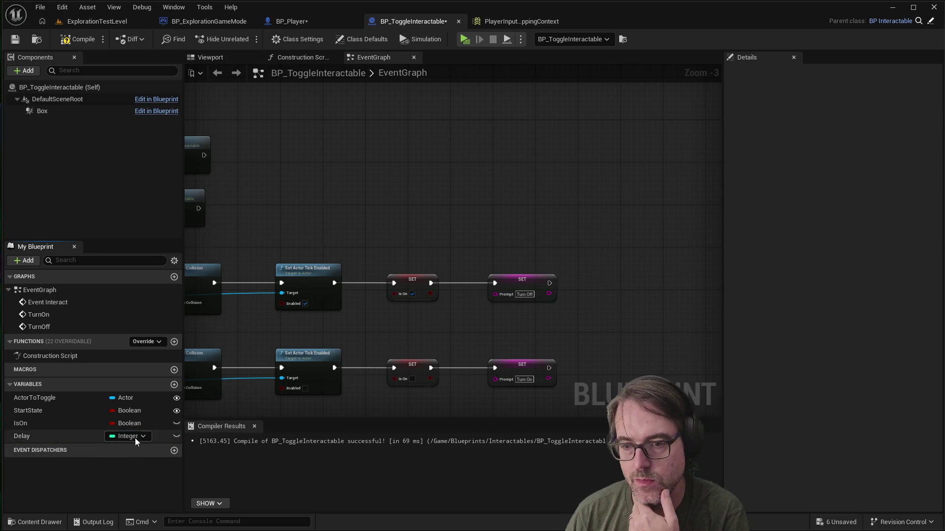
click(177, 436)
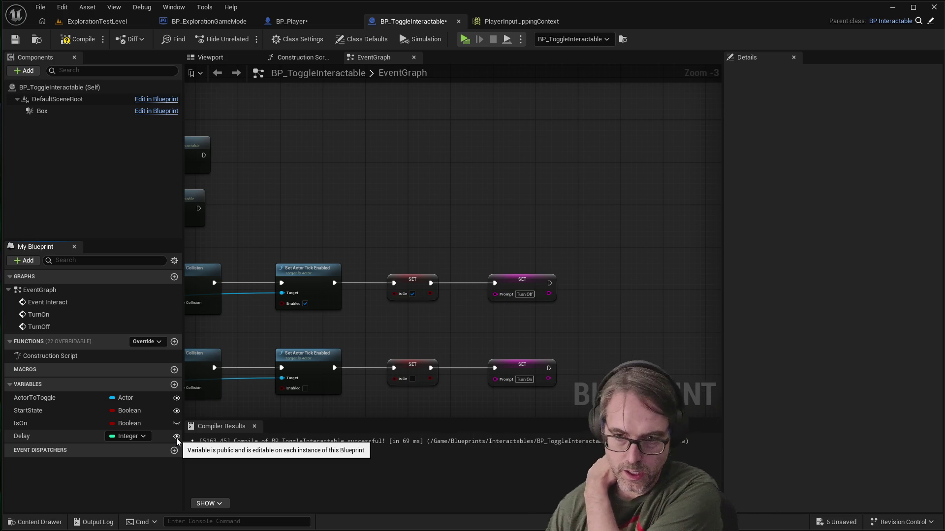
click(56, 435)
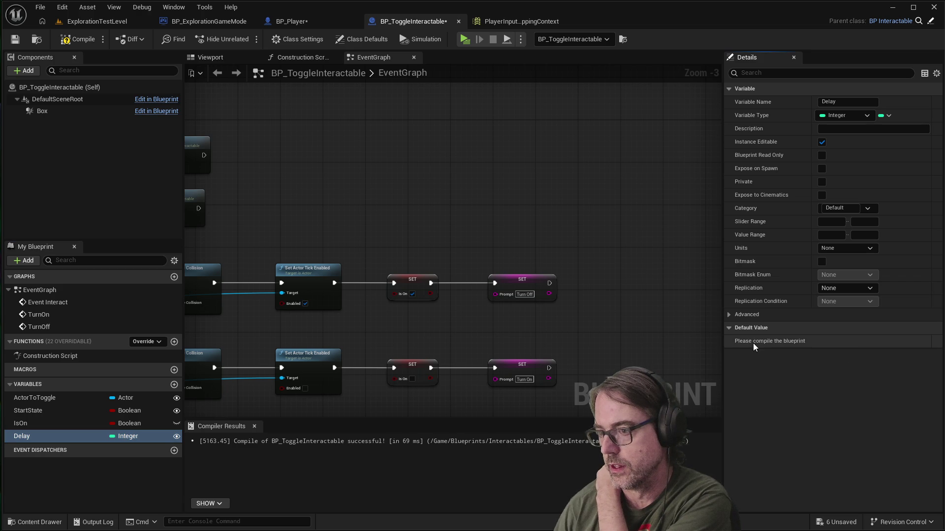
click(78, 39)
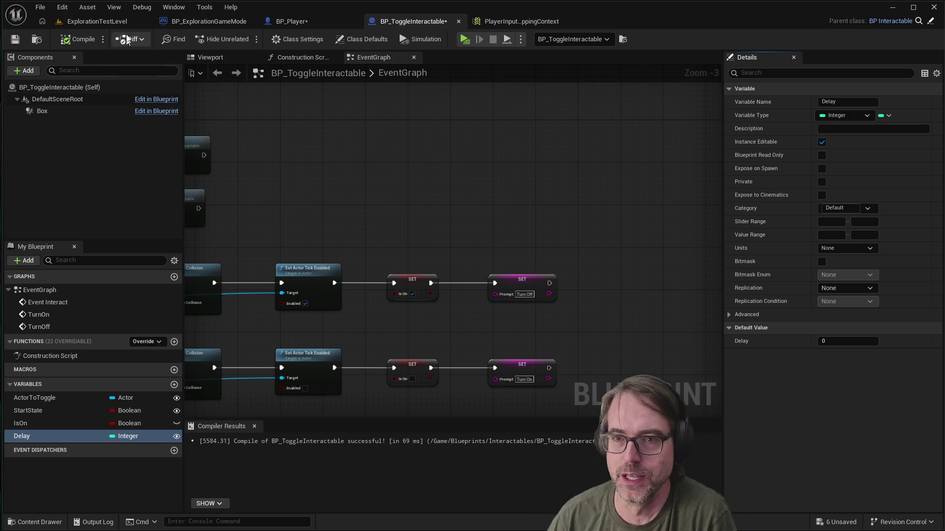
click(117, 22)
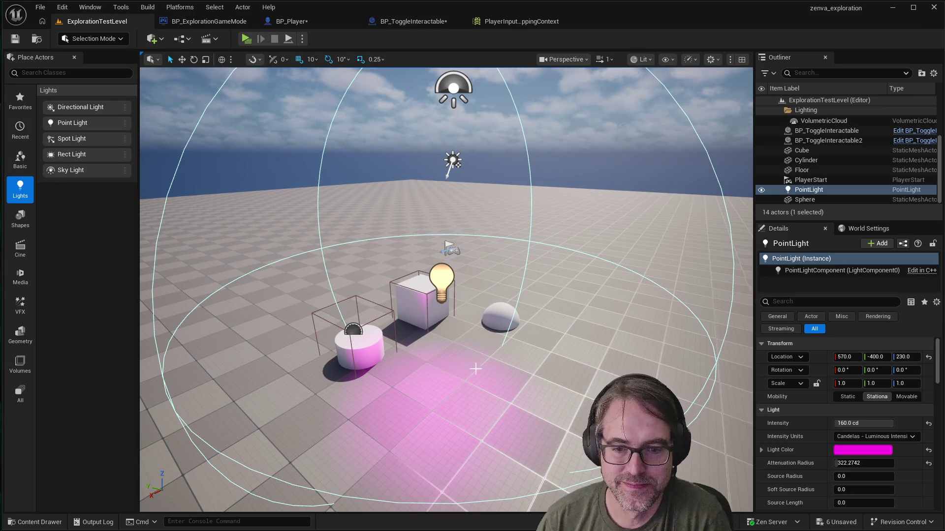
scroll(372, 328, up, 4)
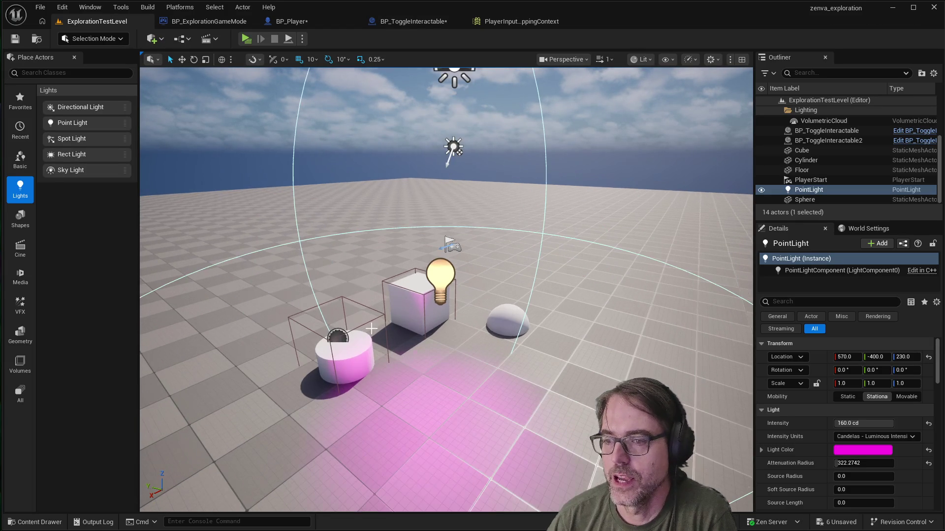
scroll(515, 336, down, 2)
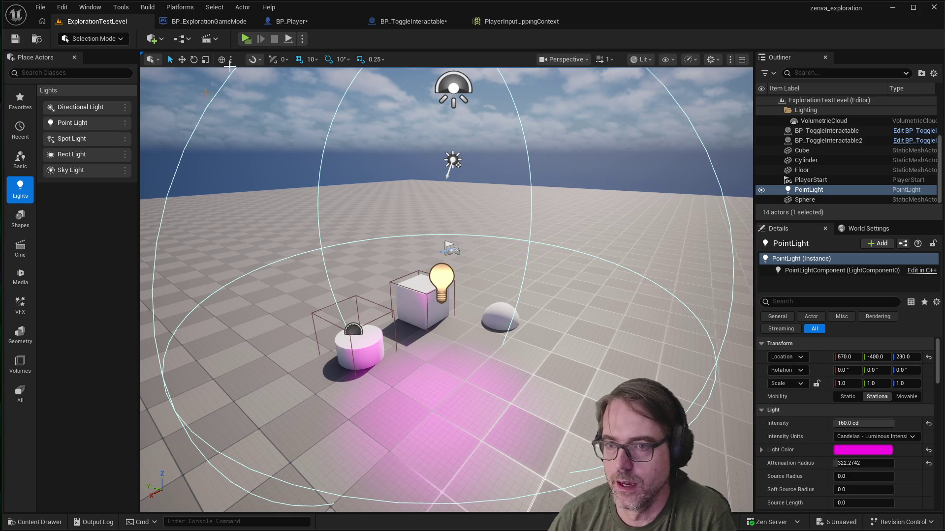
click(408, 22)
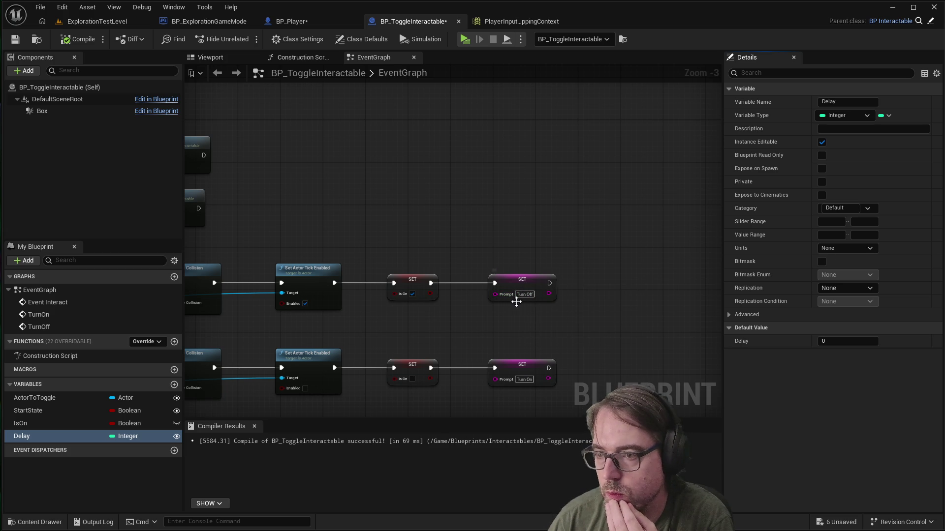
Step: Add a Delay node and run it after the Turn Off SET Prompt node
scroll(487, 308, up, 3)
scroll(368, 282, down, 1)
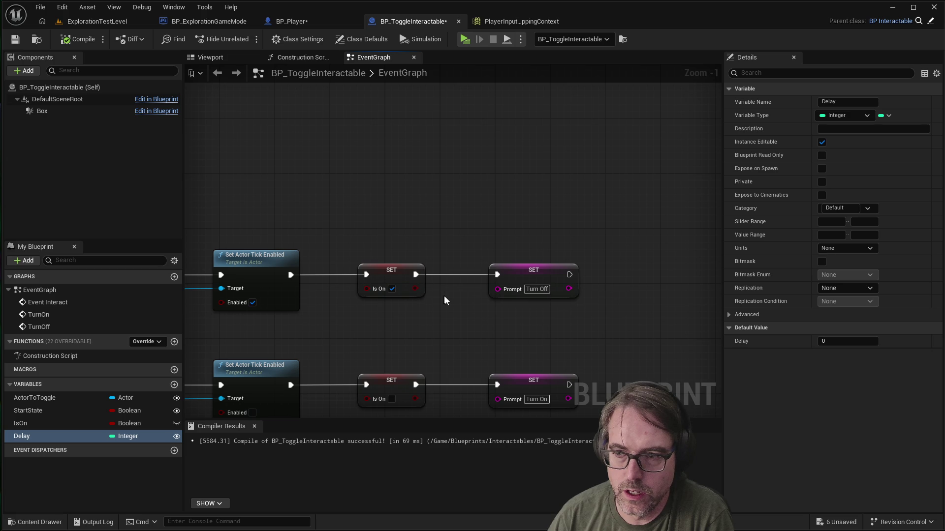
right_click(457, 305)
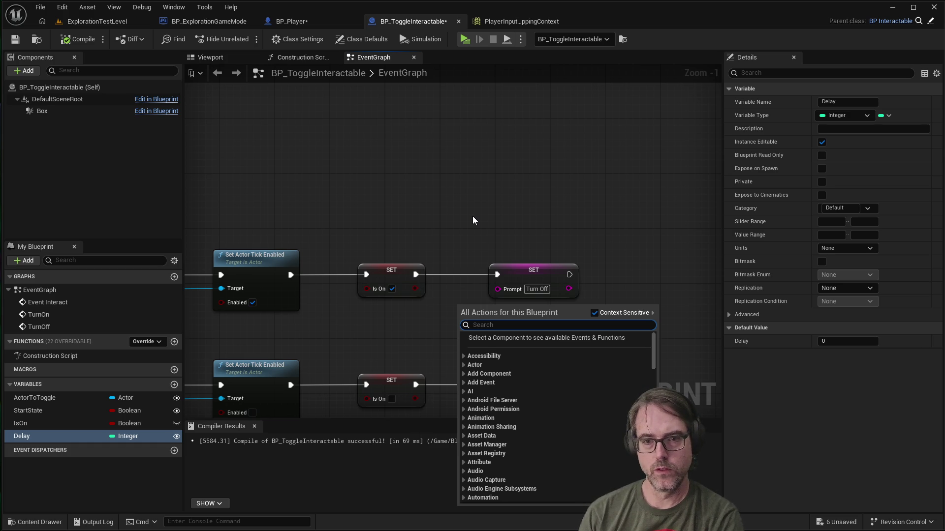
text(delay)
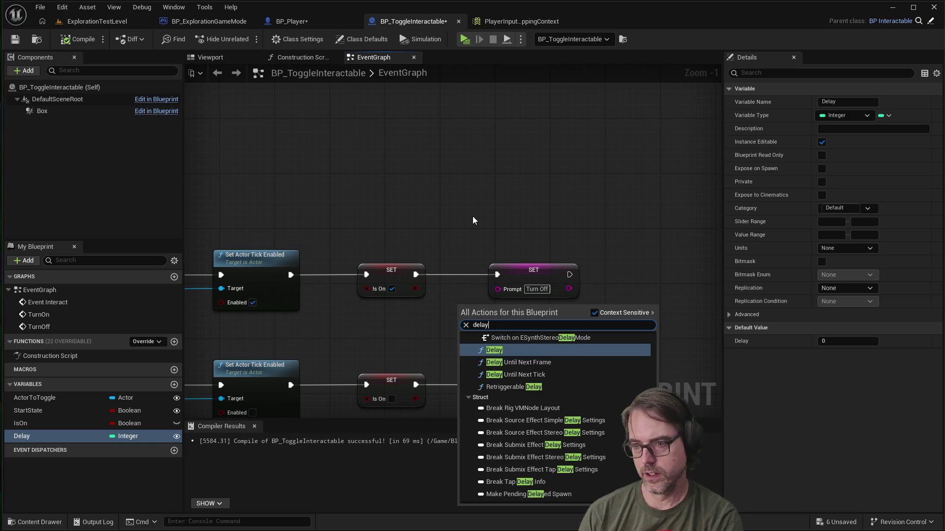
click(499, 353)
drag(480, 311, 494, 319)
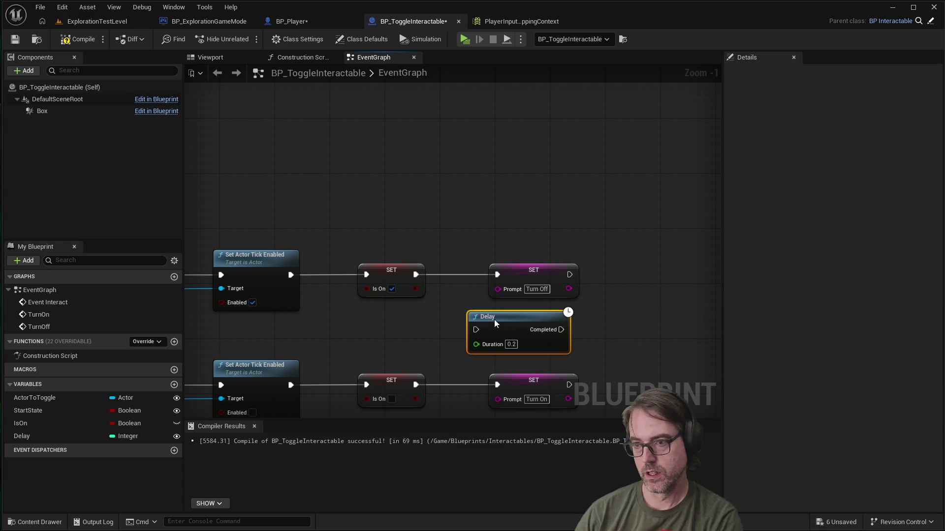
mouse_move(541, 270)
mouse_down()
mouse_move(645, 271)
mouse_move(520, 273)
mouse_up()
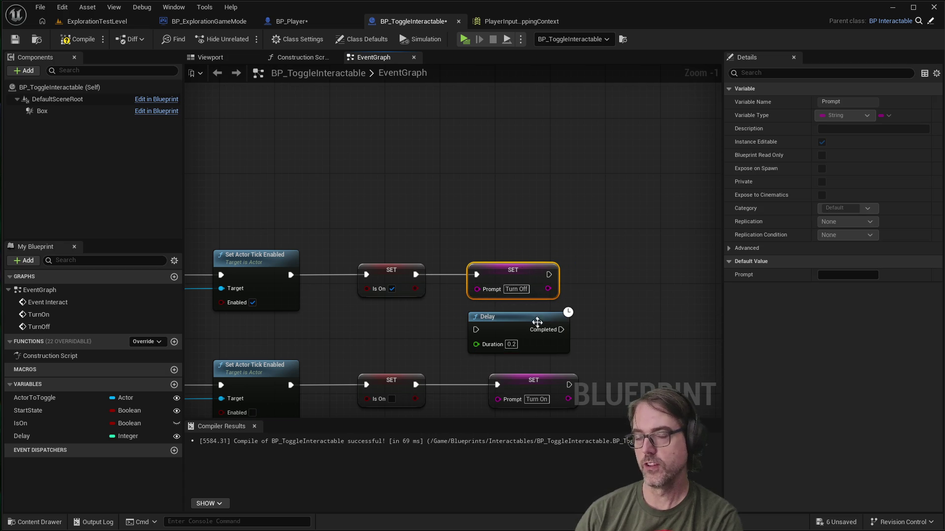
mouse_move(510, 316)
mouse_down()
mouse_move(619, 291)
mouse_move(633, 265)
mouse_move(606, 298)
mouse_move(481, 306)
mouse_up()
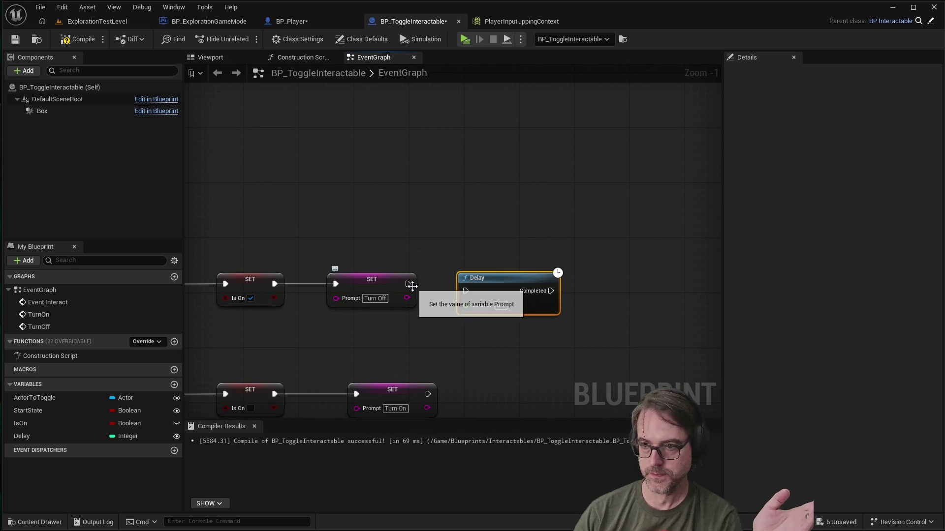
mouse_move(408, 284)
mouse_down()
mouse_move(467, 290)
mouse_move(500, 273)
mouse_up()
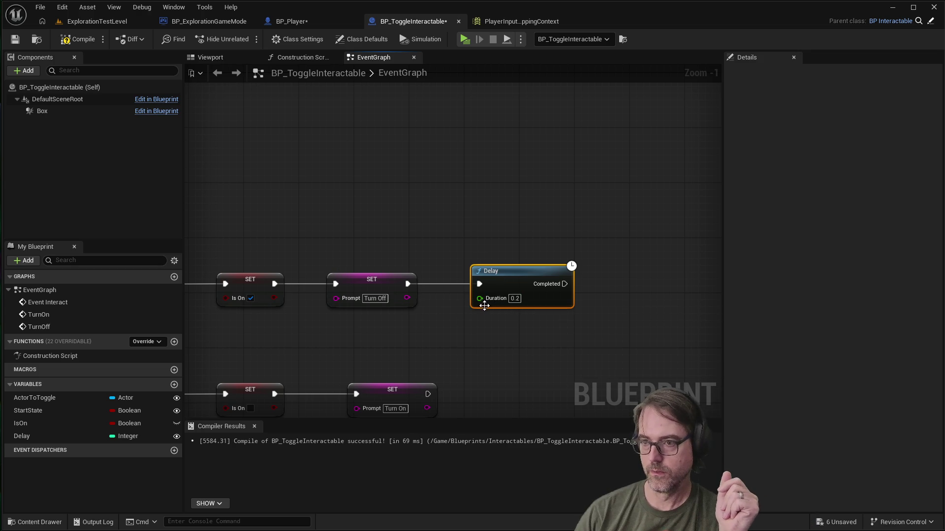
Step: Connect a Get Delay variable node to the Delay node's Duration
mouse_move(39, 433)
mouse_down()
mouse_move(231, 420)
mouse_move(398, 351)
mouse_move(411, 331)
mouse_up()
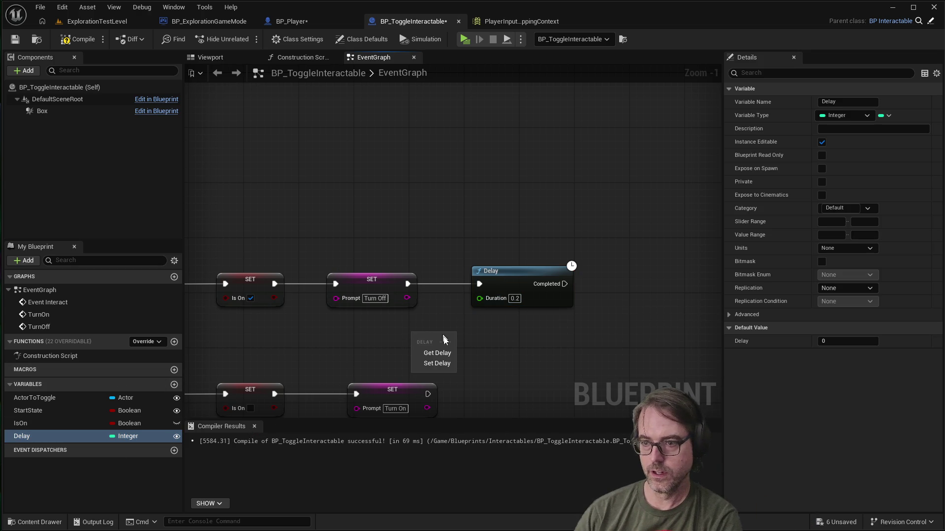
click(439, 352)
mouse_move(456, 340)
mouse_down()
mouse_move(480, 297)
mouse_move(599, 277)
mouse_up()
Step: Change the Delay variable's type to Float
click(530, 367)
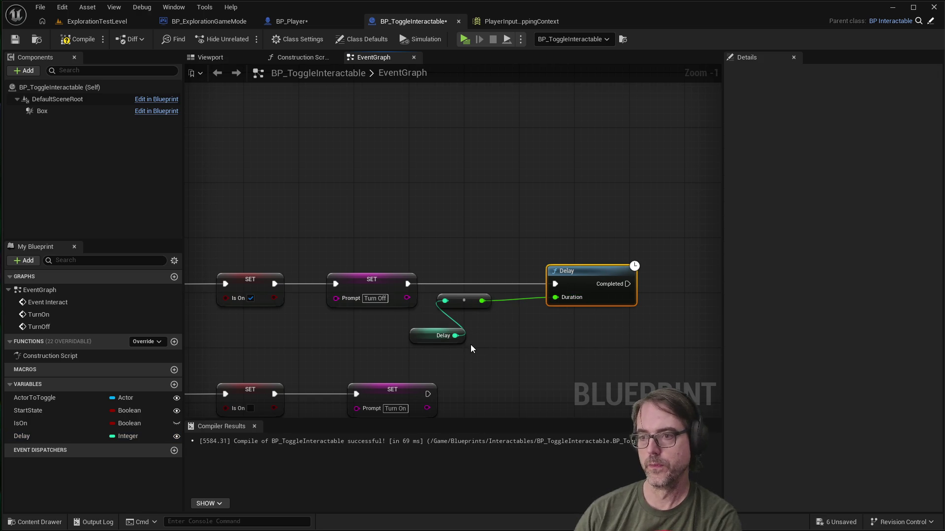
click(427, 332)
click(133, 436)
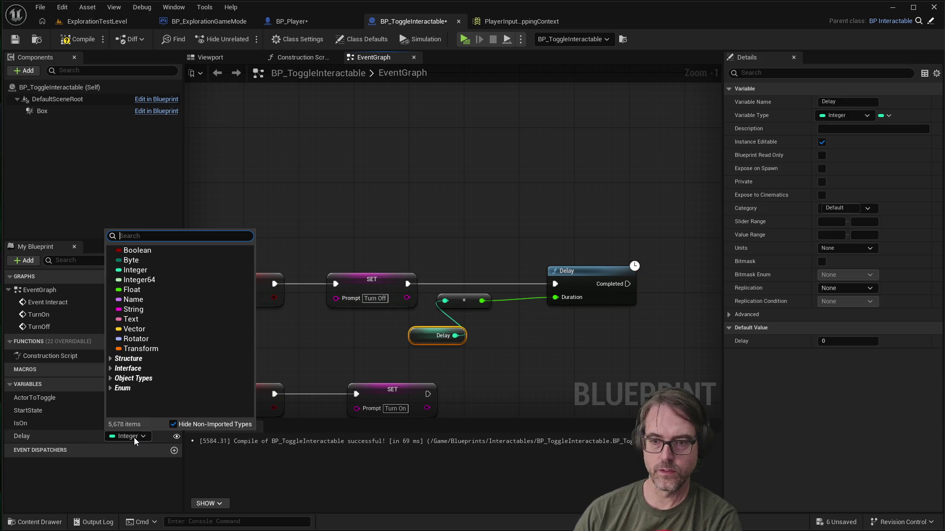
click(160, 290)
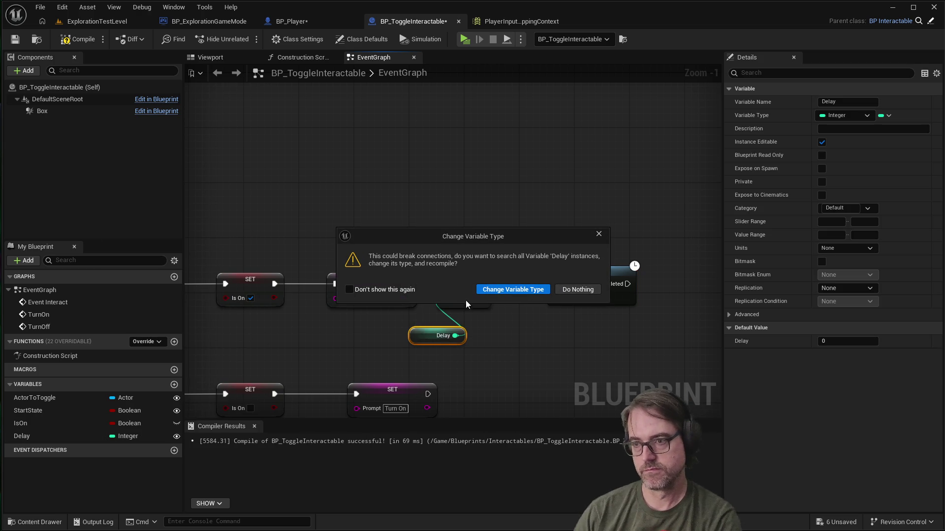
click(501, 288)
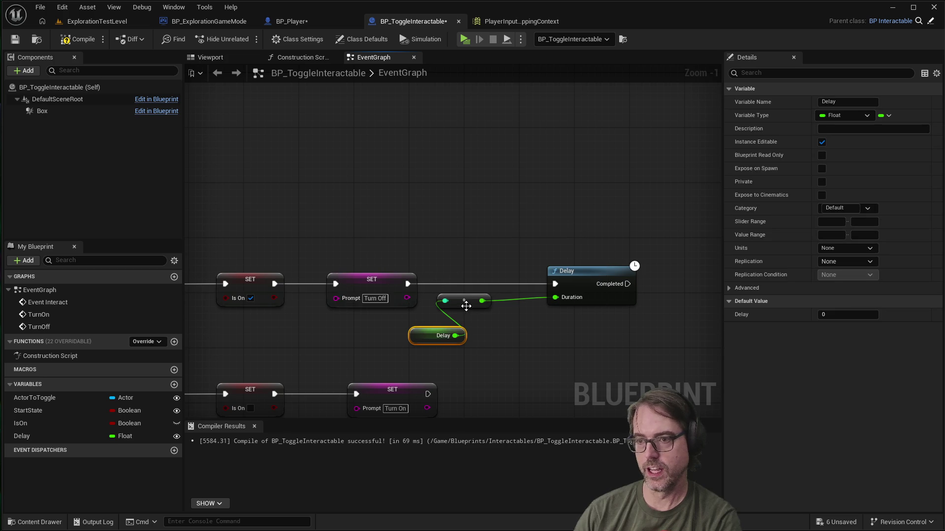
Step: Delete the conversion node and wire Delay directly into the Duration input
click(465, 305)
key(Delete)
mouse_move(455, 336)
mouse_down()
mouse_move(545, 313)
mouse_move(555, 298)
mouse_up()
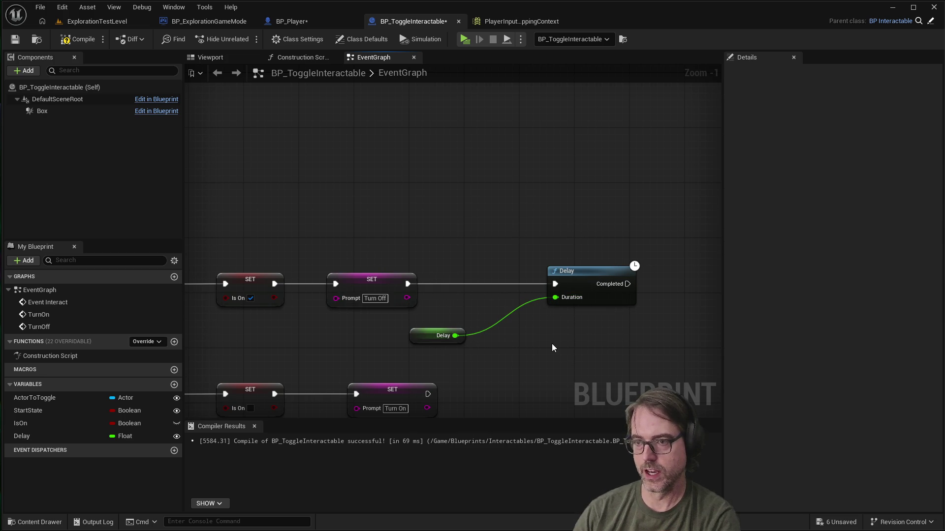
click(577, 275)
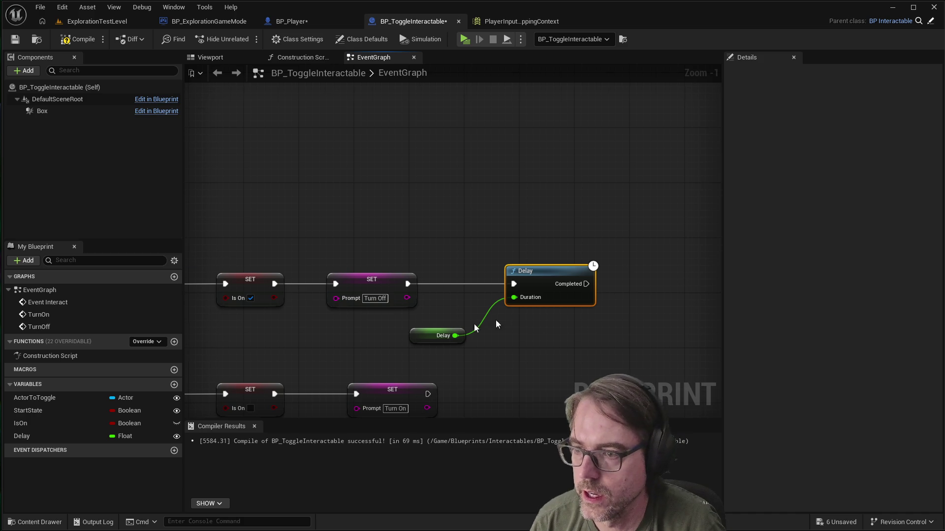
scroll(492, 315, down, 4)
scroll(491, 314, up, 1)
drag(514, 309, 574, 309)
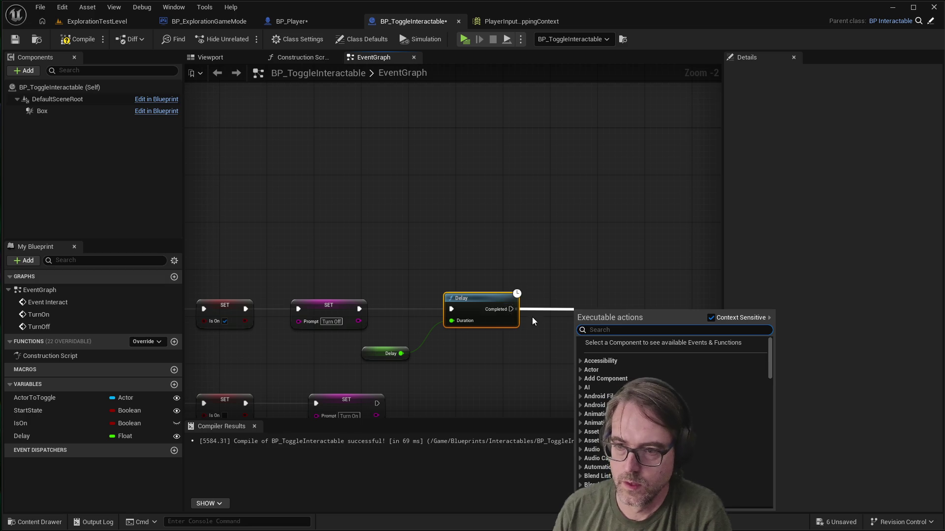
scroll(620, 285, down, 7)
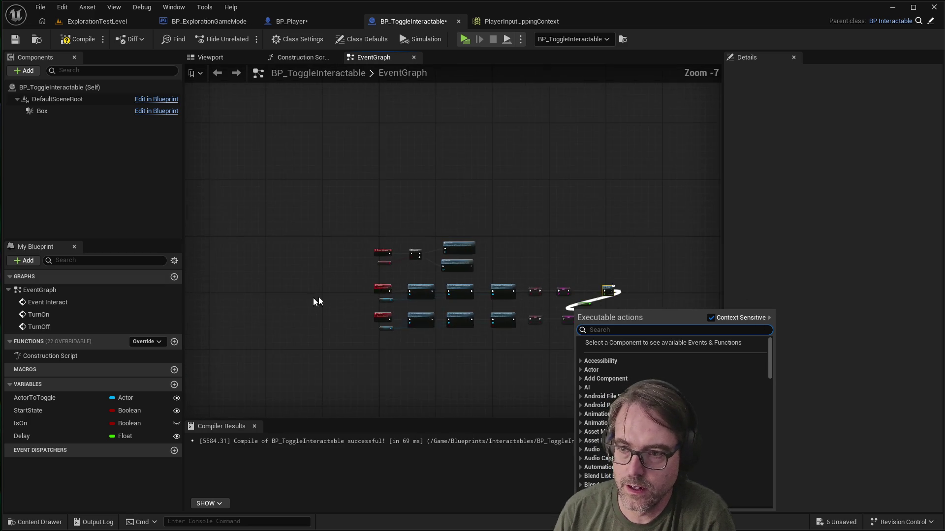
Step: Add a Turn Off call on the Delay's Completed pin and line it up with the Delay node
scroll(318, 297, up, 7)
scroll(332, 308, down, 4)
scroll(586, 283, up, 6)
text(turnof)
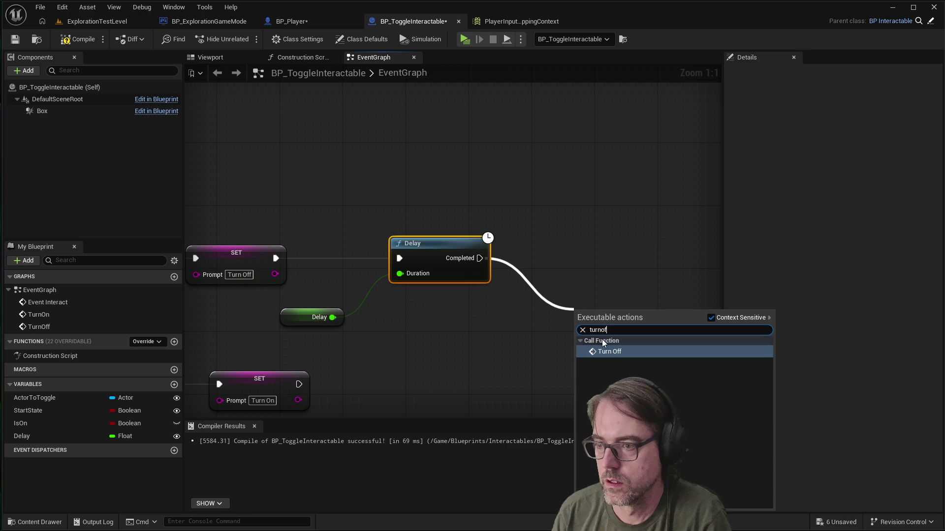
click(606, 350)
drag(608, 287, 601, 241)
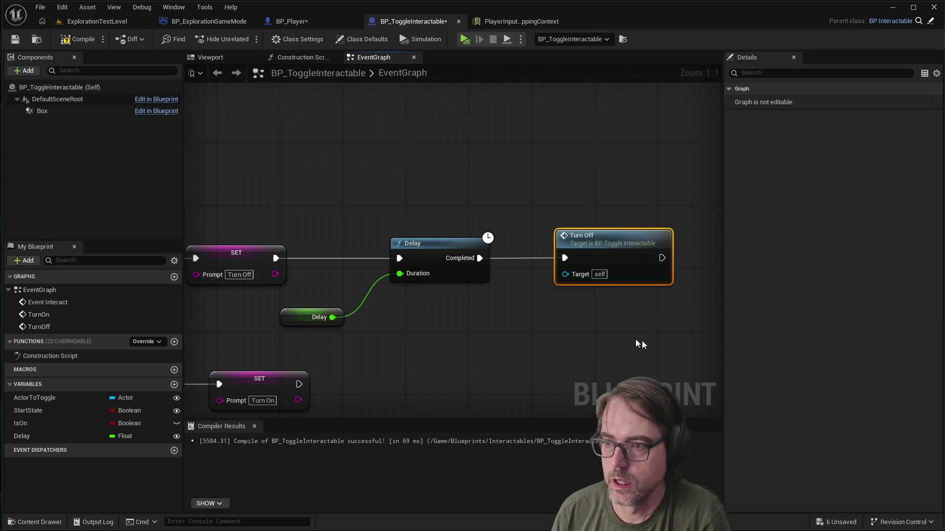
scroll(641, 340, down, 6)
scroll(609, 344, up, 3)
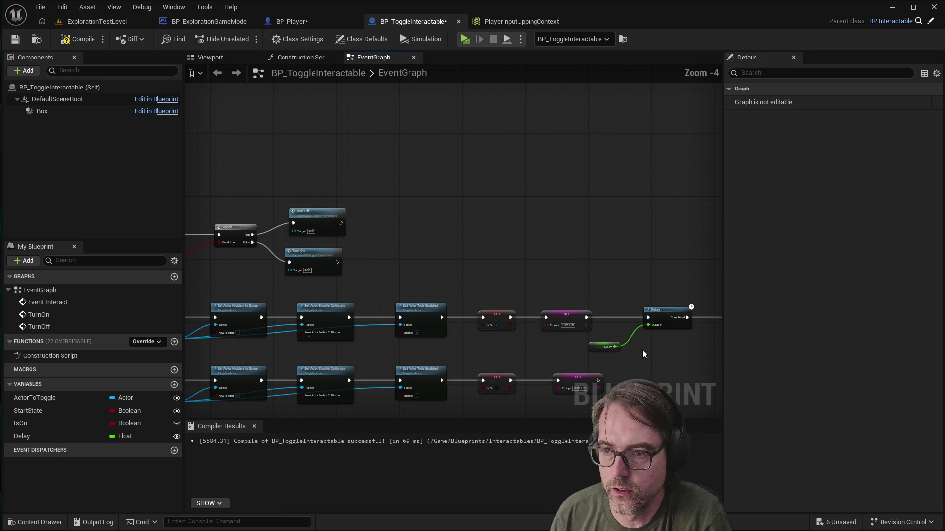
scroll(206, 336, up, 1)
mouse_move(211, 335)
mouse_down()
mouse_move(398, 345)
mouse_move(312, 358)
mouse_move(570, 342)
mouse_move(536, 338)
mouse_move(524, 348)
mouse_up()
scroll(312, 358, down, 4)
scroll(570, 341, up, 2)
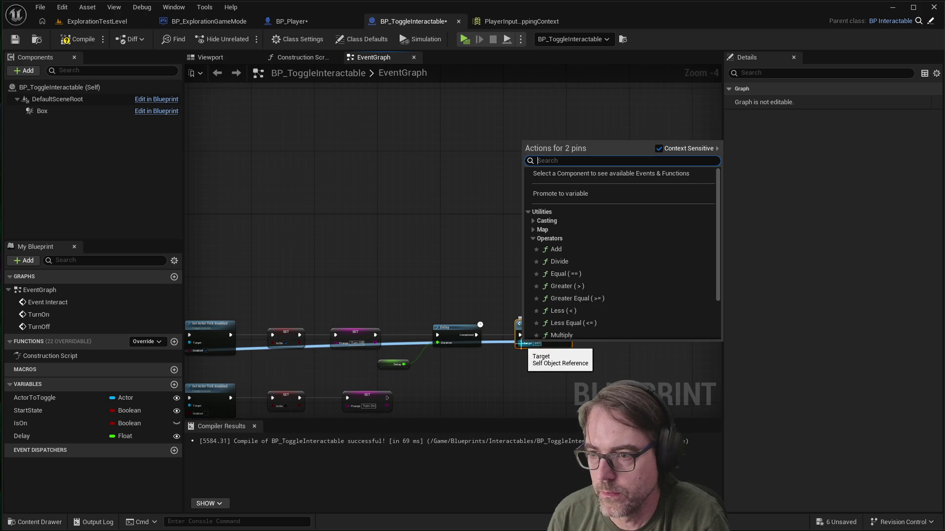
click(520, 358)
scroll(315, 359, up, 4)
mouse_move(315, 359)
mouse_down()
mouse_move(394, 382)
mouse_move(645, 365)
mouse_move(549, 365)
mouse_up()
scroll(396, 381, down, 5)
scroll(645, 365, up, 5)
key(Escape)
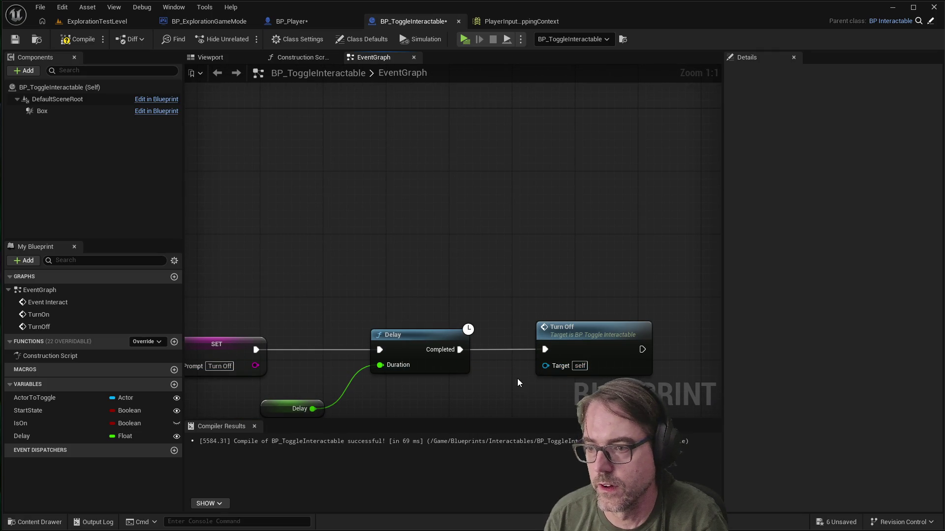
scroll(525, 379, down, 5)
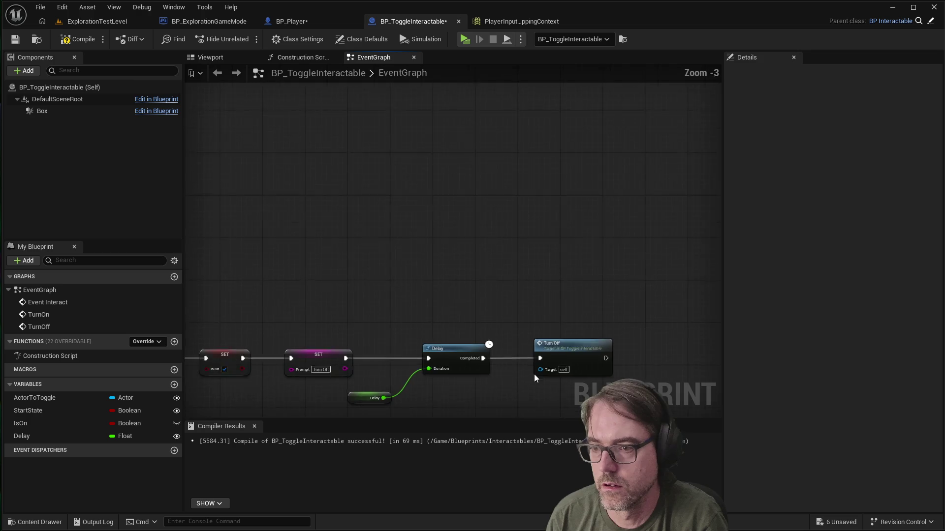
scroll(509, 386, down, 1)
scroll(523, 403, up, 2)
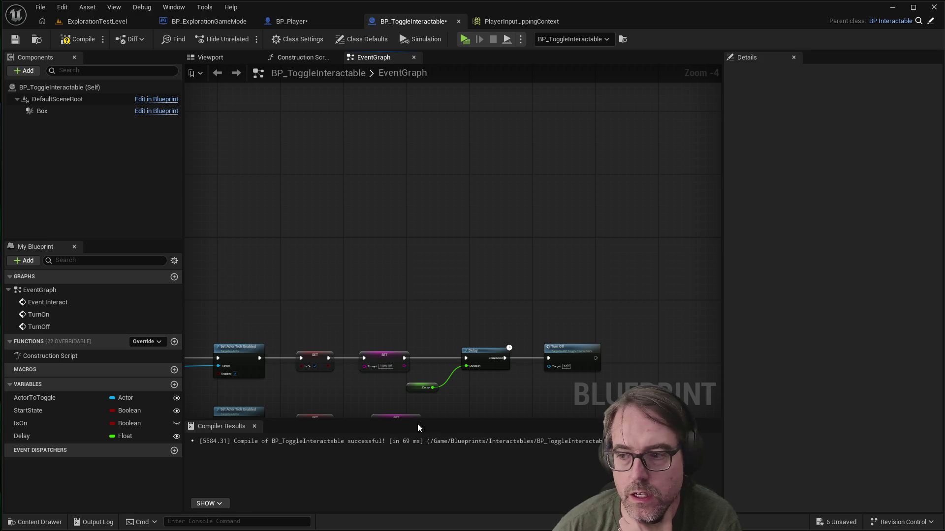
scroll(530, 374, up, 4)
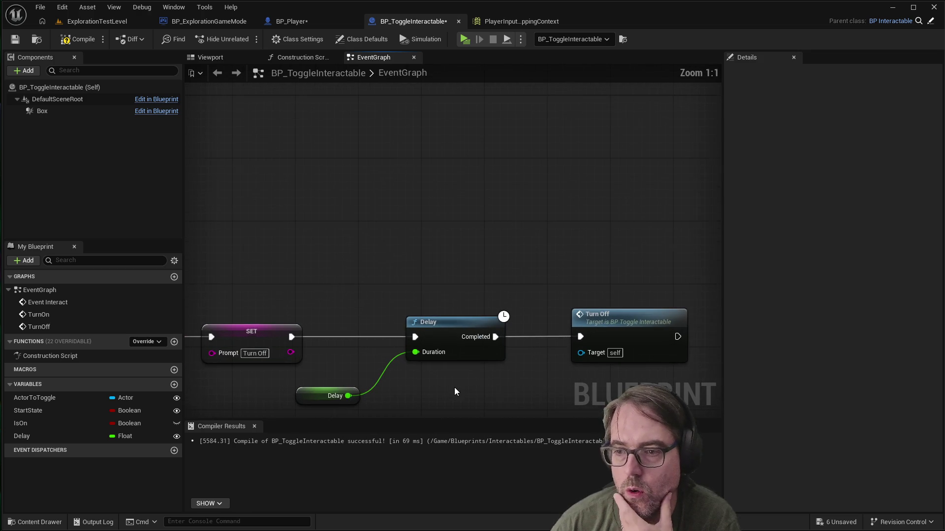
scroll(443, 364, down, 1)
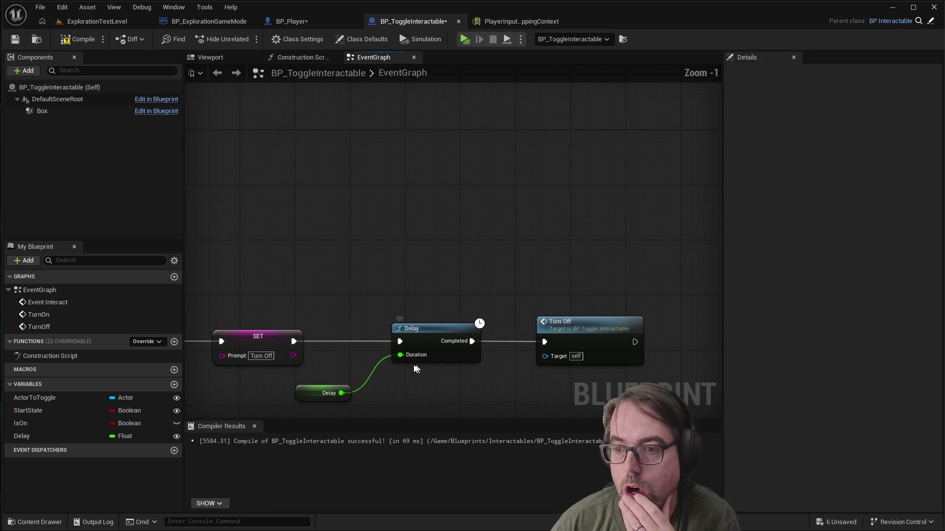
scroll(267, 353, down, 2)
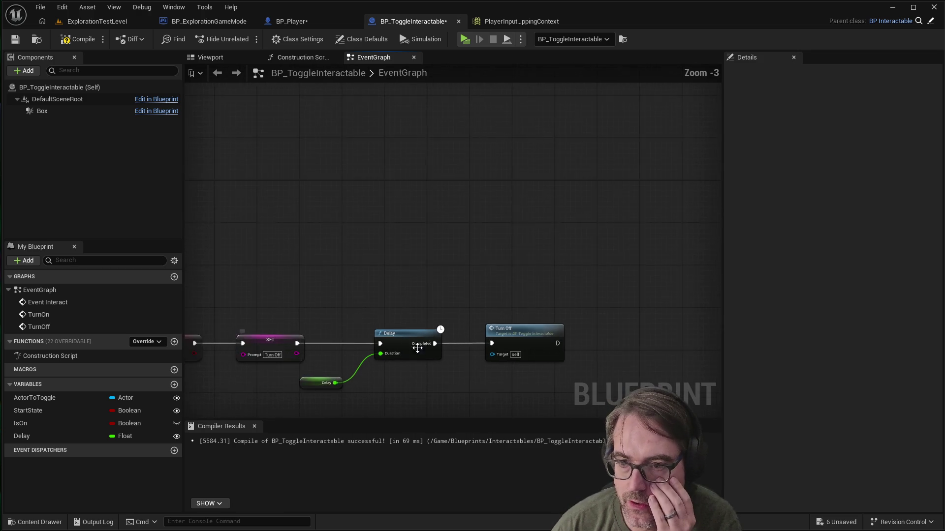
scroll(315, 361, up, 1)
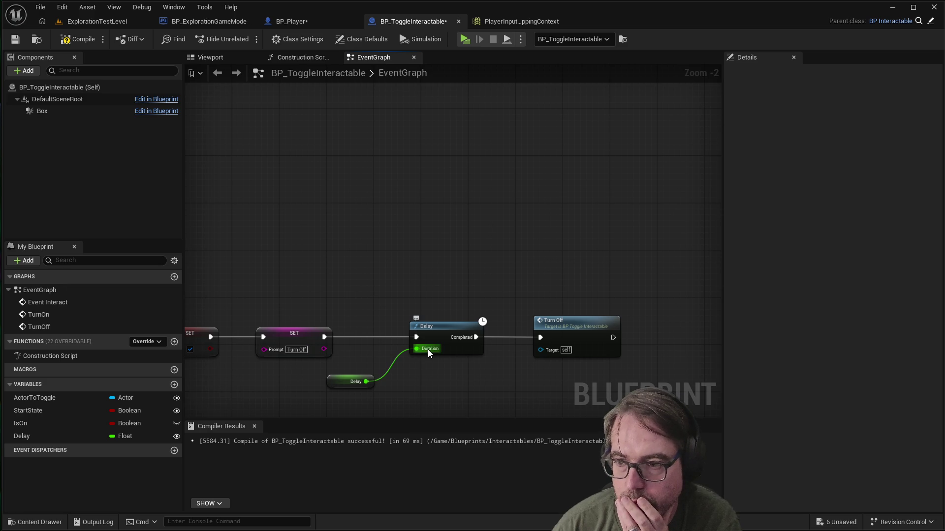
scroll(421, 381, up, 1)
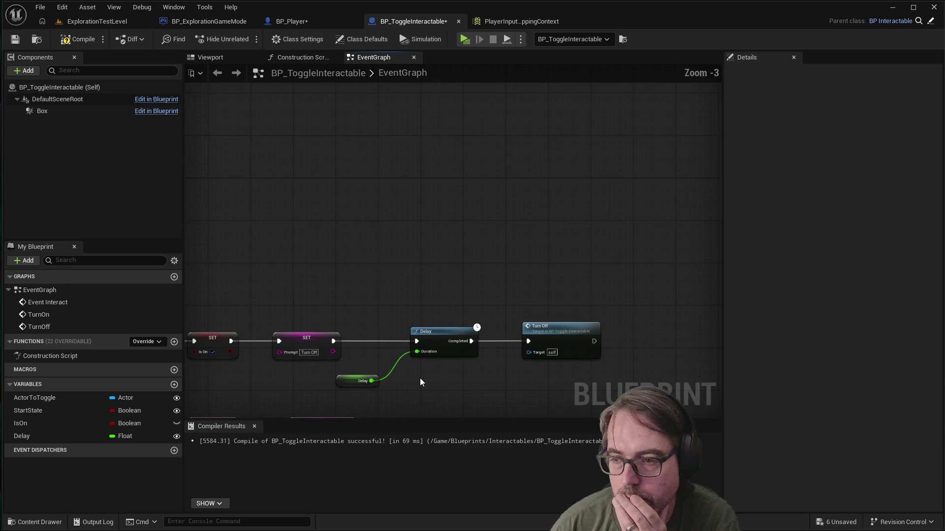
scroll(421, 378, up, 1)
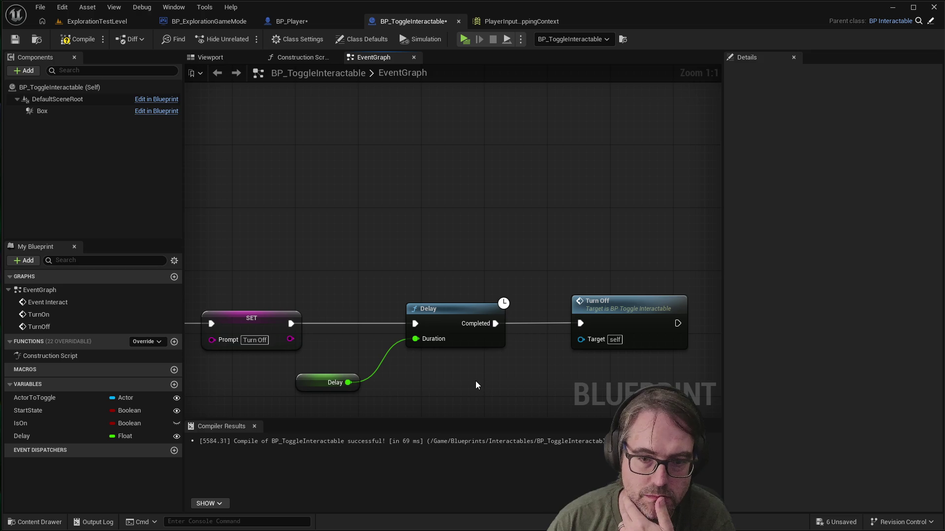
scroll(514, 338, down, 2)
scroll(403, 313, up, 2)
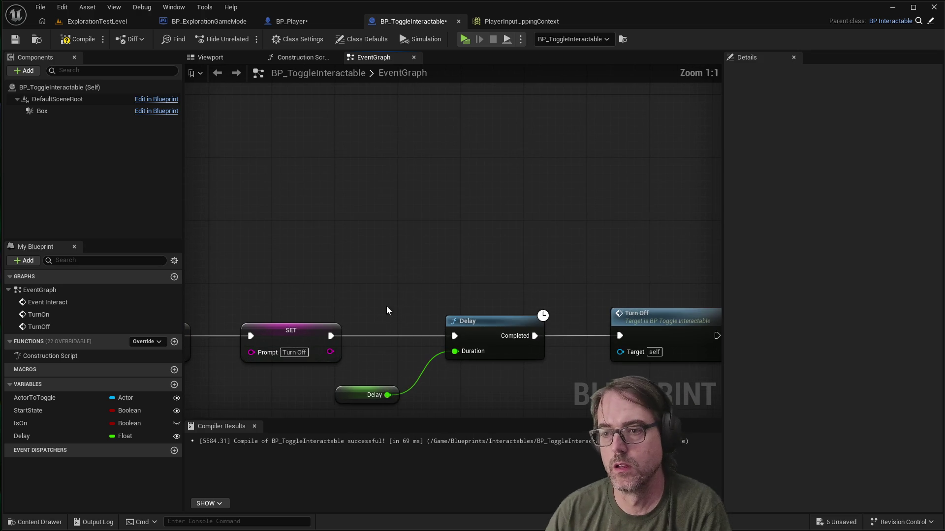
Step: Search the node list for condition nodes, then cancel without adding one
right_click(379, 288)
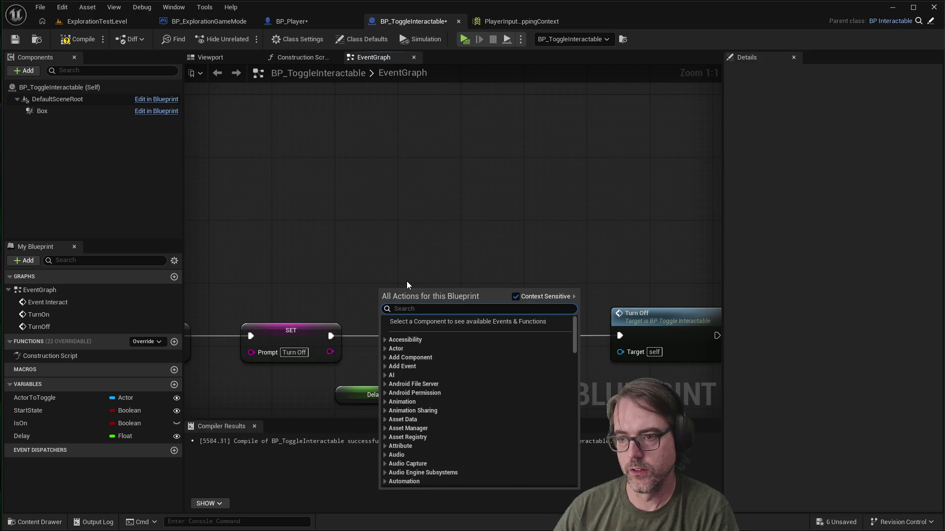
text(conditon)
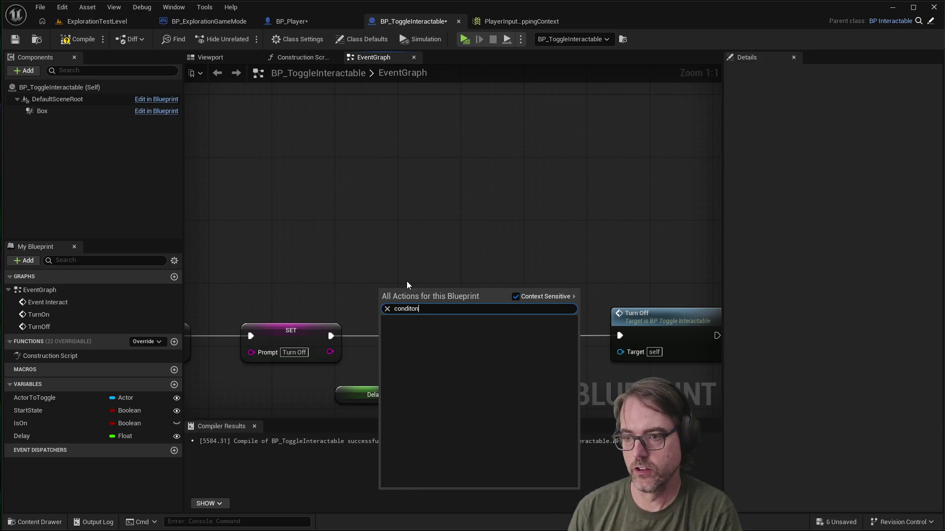
key(BackSpace)
key(BackSpace)
key(BackSpace)
text(condition)
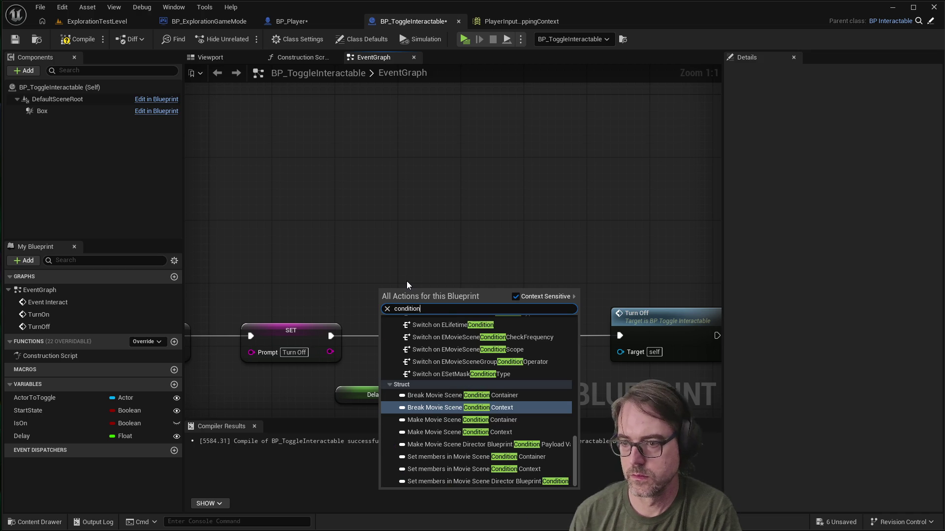
key(Escape)
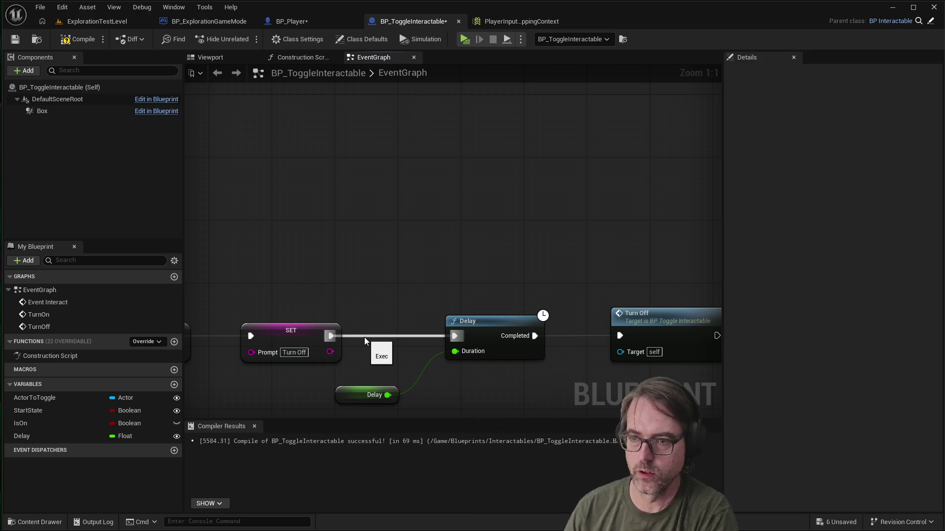
Step: Add a Branch node wired from the Turn Off prompt SET's exec output, found by searching 'if'
drag(331, 336, 387, 301)
text(cont)
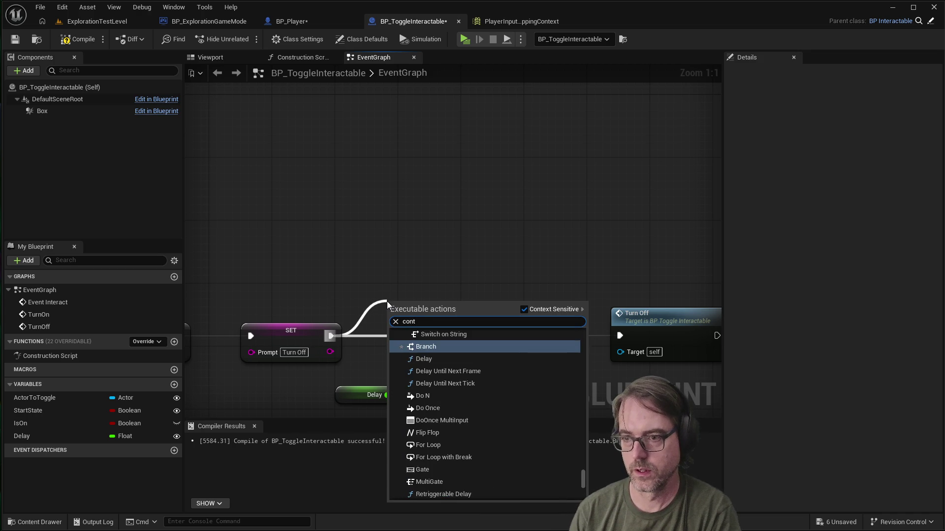
key(BackSpace)
text(dition)
key(BackSpace)
key(BackSpace)
key(BackSpace)
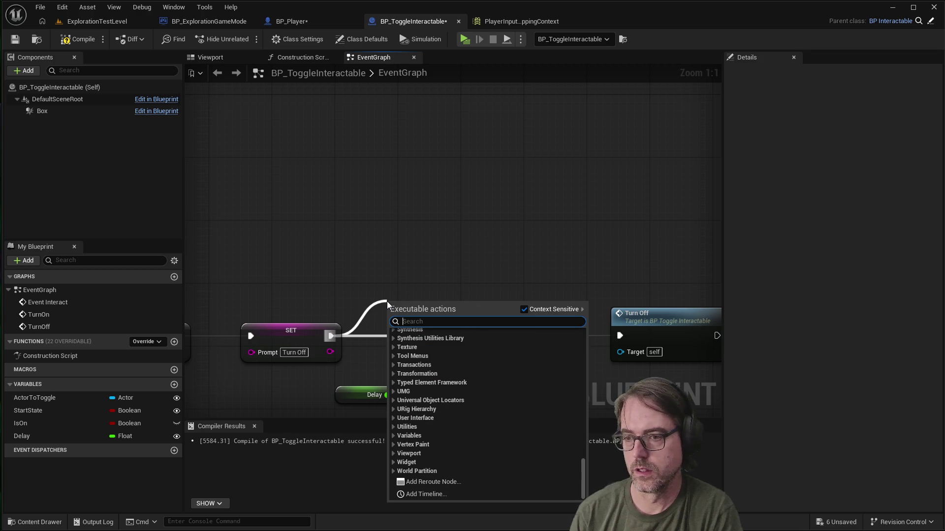
text(if)
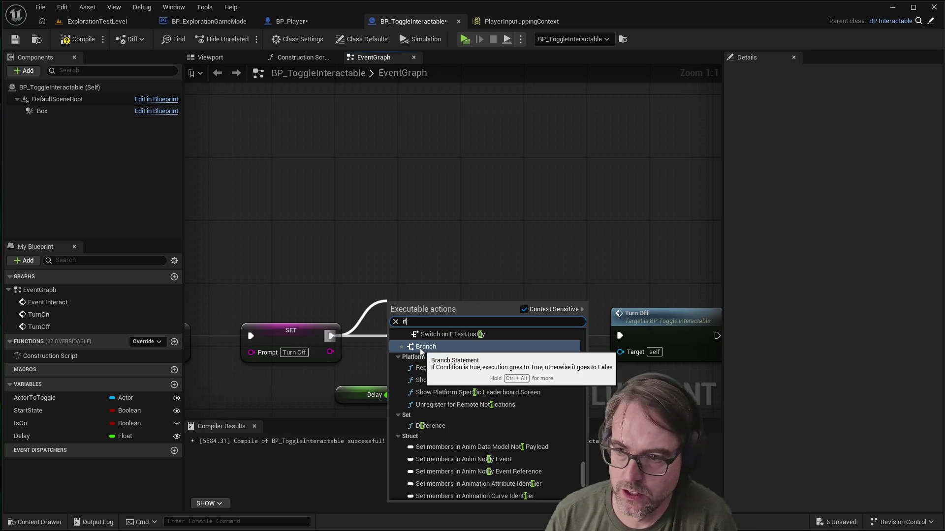
scroll(428, 347, up, 3)
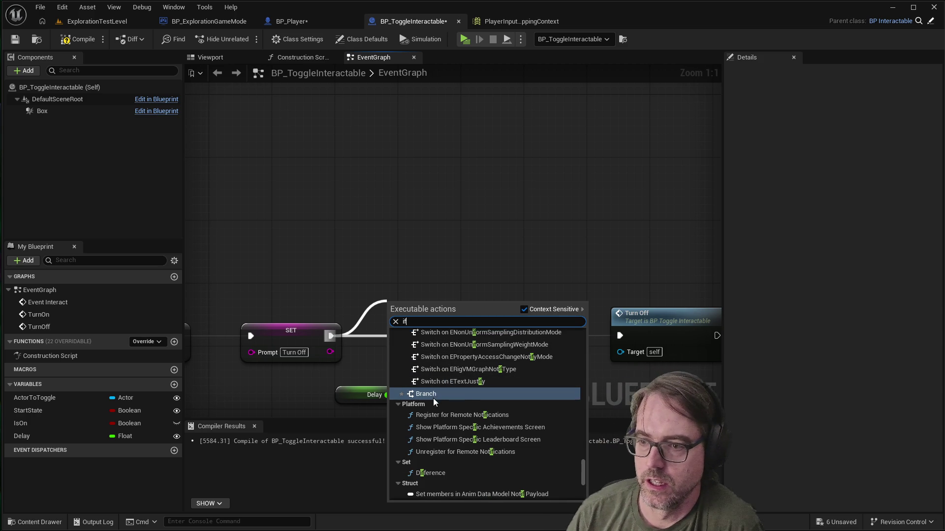
scroll(433, 398, up, 5)
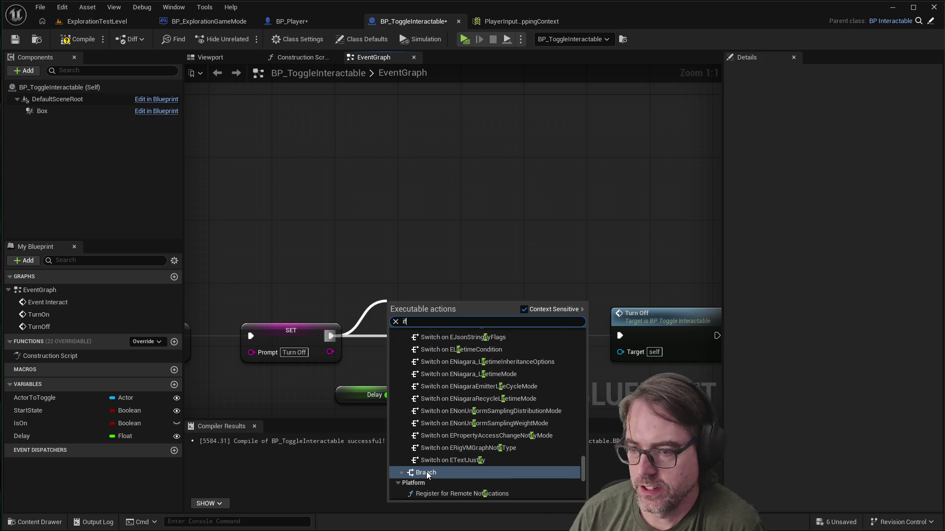
scroll(426, 471, up, 7)
scroll(432, 404, down, 3)
click(402, 363)
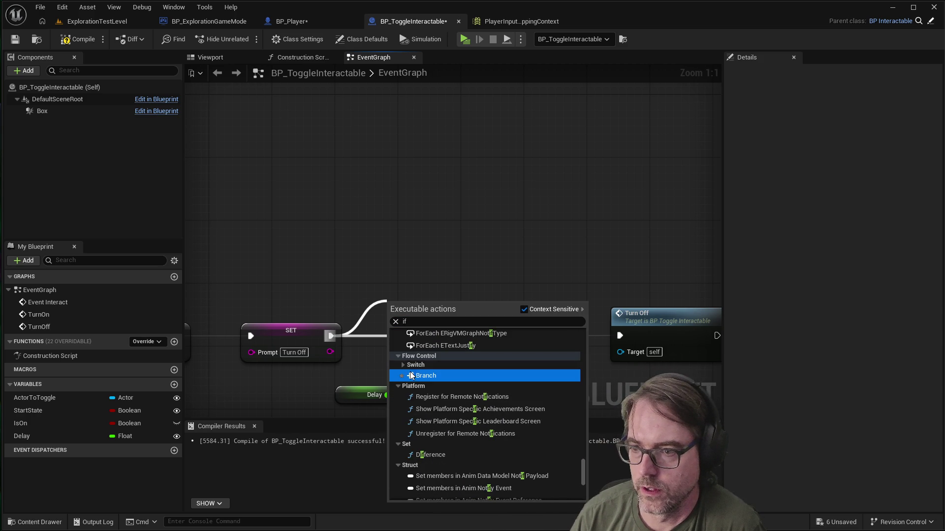
click(411, 376)
Step: Rearrange Branch, Delay and Turn Off so Delay sits beside Branch's True output
drag(427, 312, 415, 249)
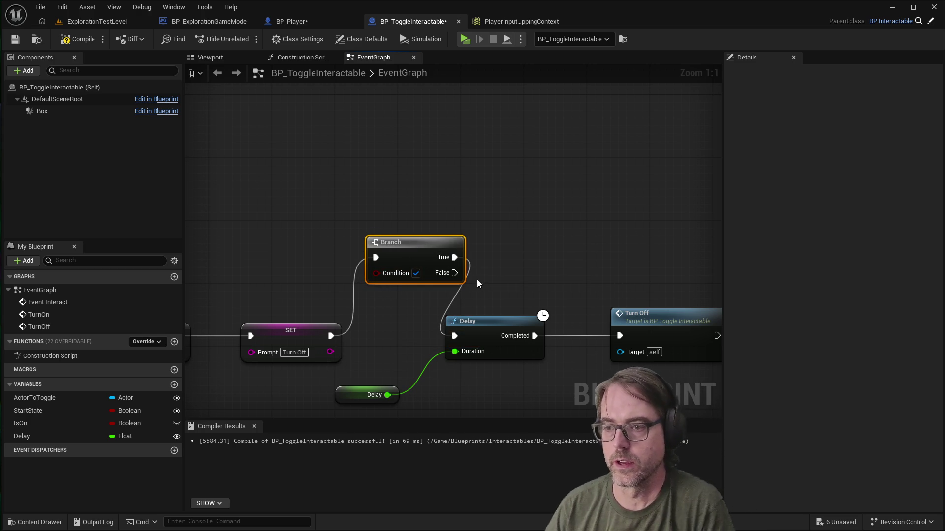
click(457, 291)
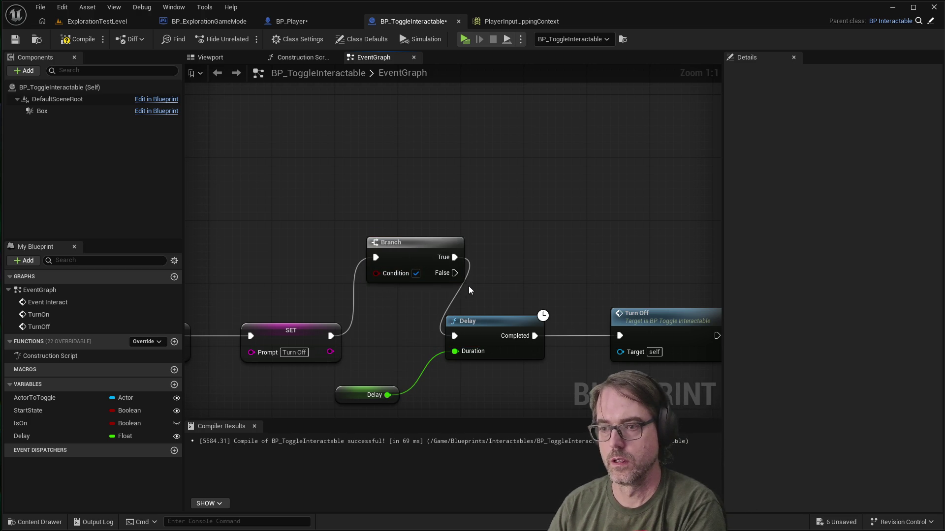
mouse_move(496, 315)
mouse_down()
mouse_move(554, 285)
mouse_move(575, 244)
mouse_up()
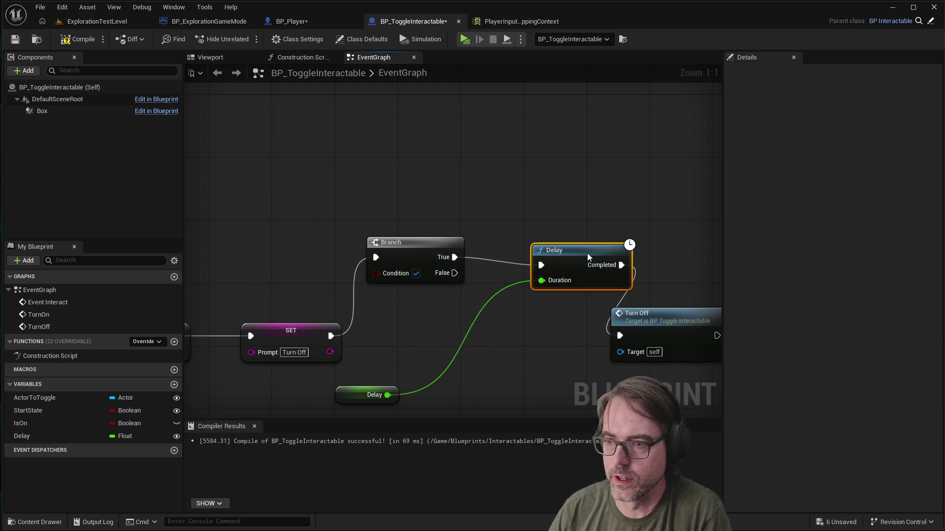
drag(668, 313, 701, 254)
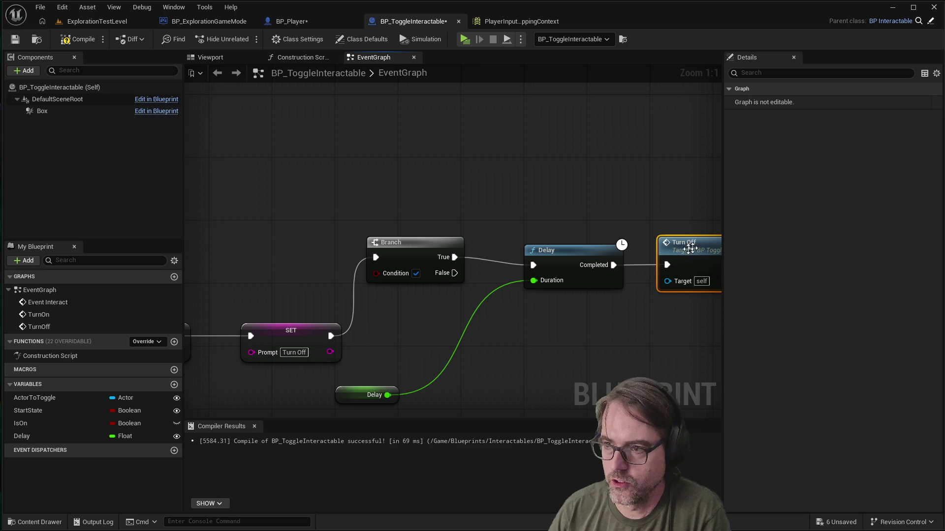
scroll(668, 309, down, 3)
scroll(708, 327, up, 2)
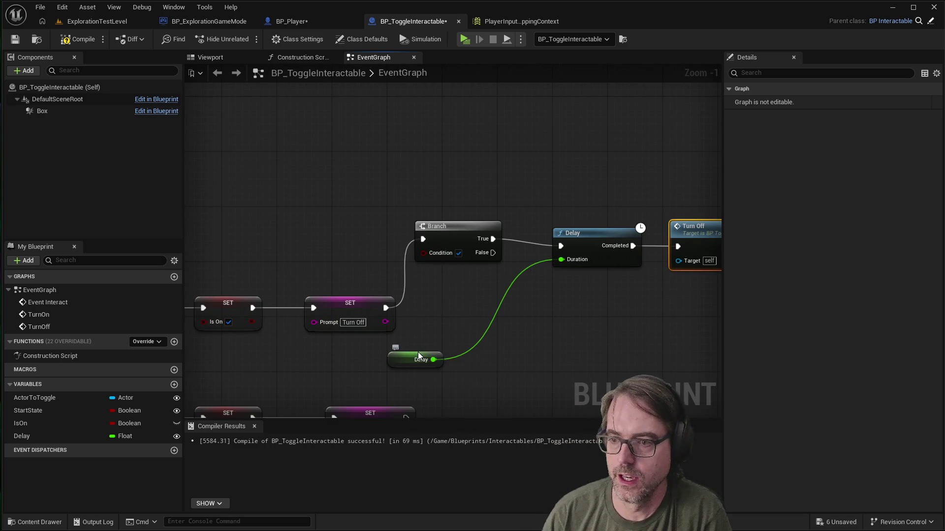
Step: Move the existing Delay getter aside and drop a second Get Delay node above the SET nodes
drag(418, 357, 529, 351)
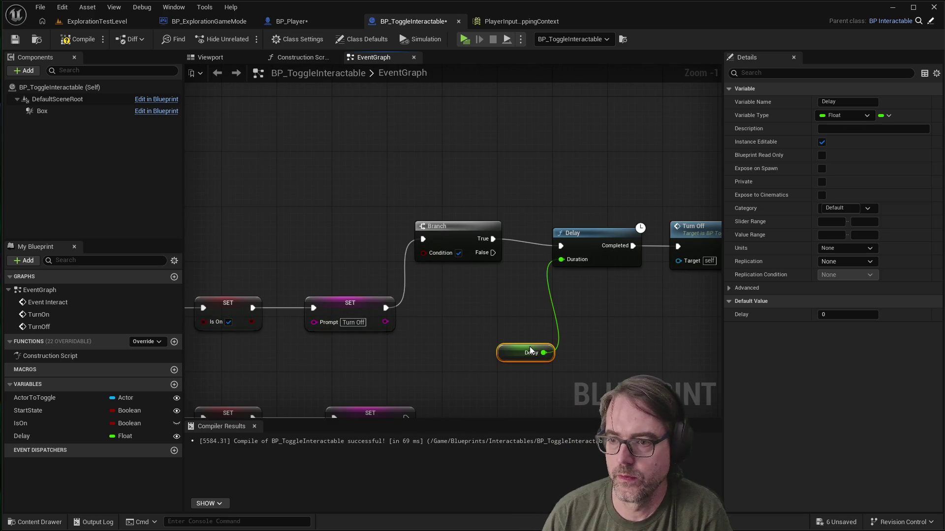
click(456, 339)
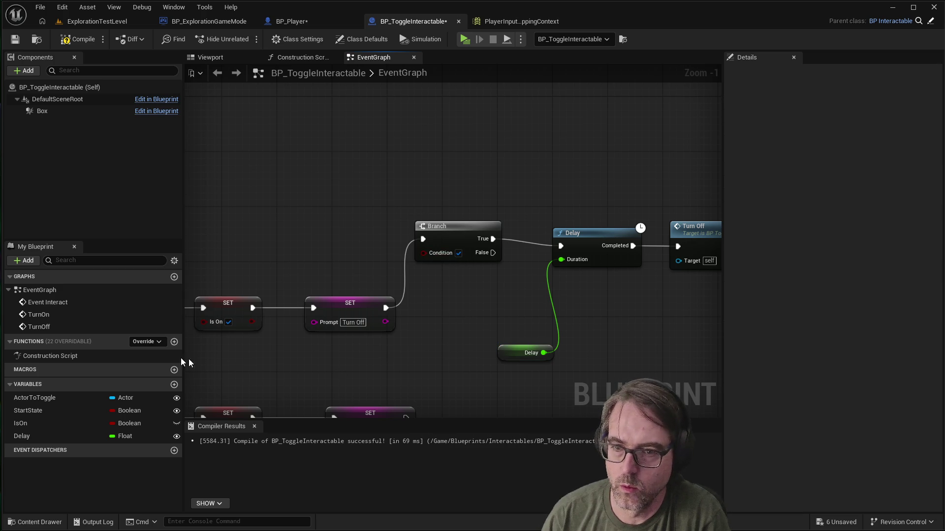
mouse_move(49, 434)
mouse_down()
mouse_move(325, 380)
mouse_move(353, 303)
mouse_up()
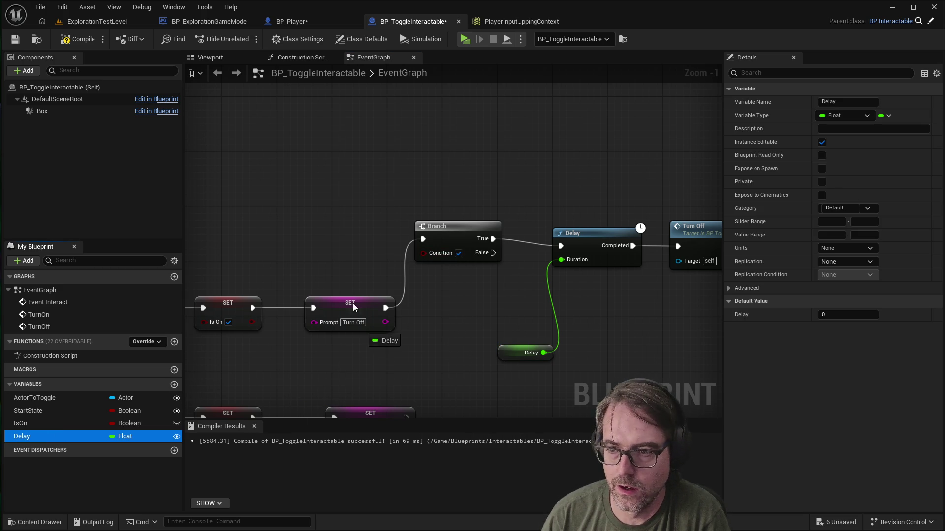
mouse_move(282, 222)
mouse_down()
mouse_move(261, 203)
mouse_move(344, 228)
mouse_up()
click(299, 224)
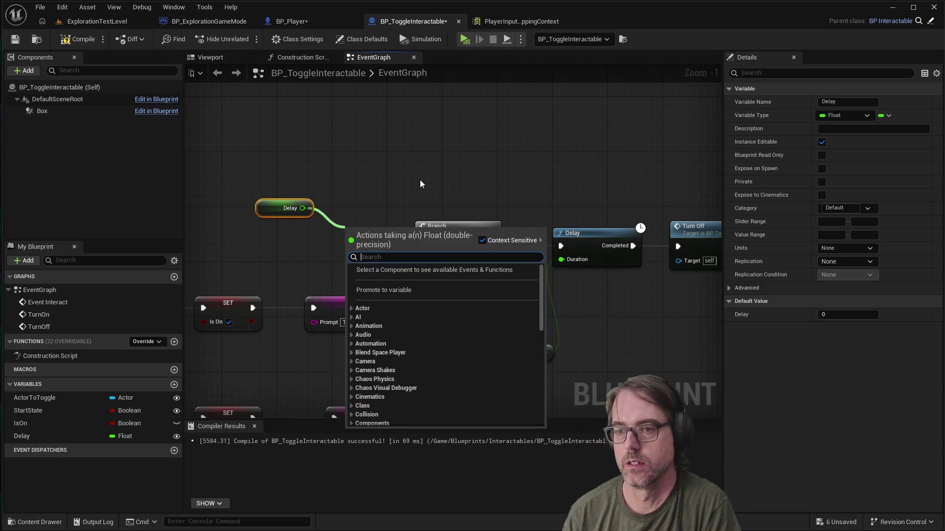
Step: Try wiring the new Delay getter into the Branch Condition pin, then abandon the connection
text(if)
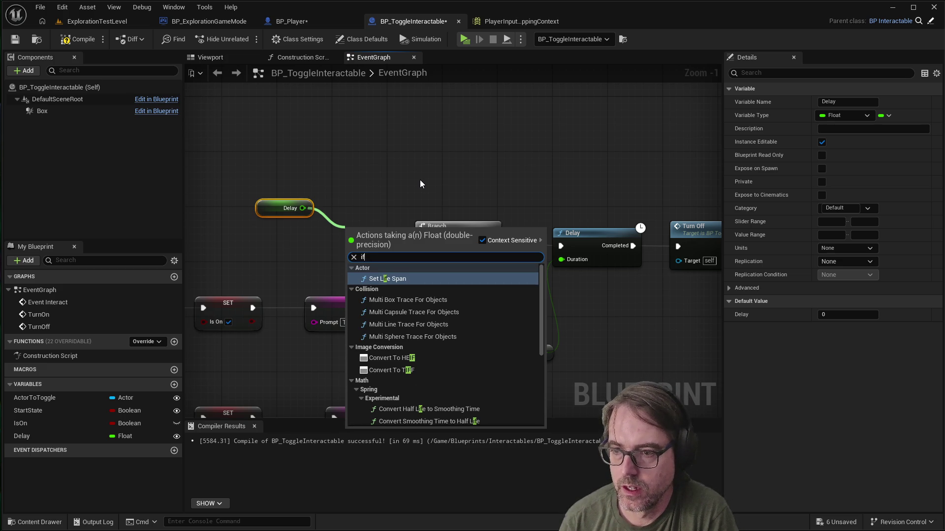
key(Escape)
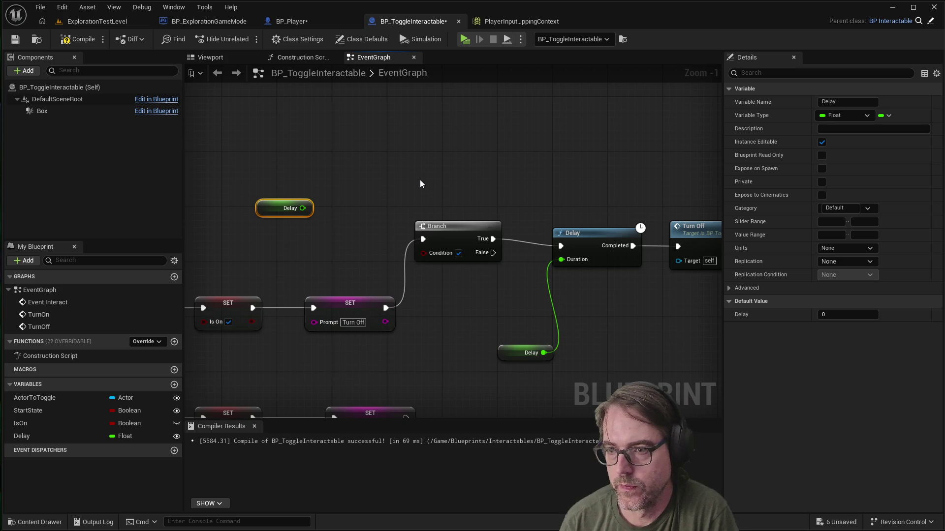
mouse_move(302, 208)
mouse_down()
mouse_move(426, 252)
mouse_move(310, 209)
mouse_up()
click(365, 186)
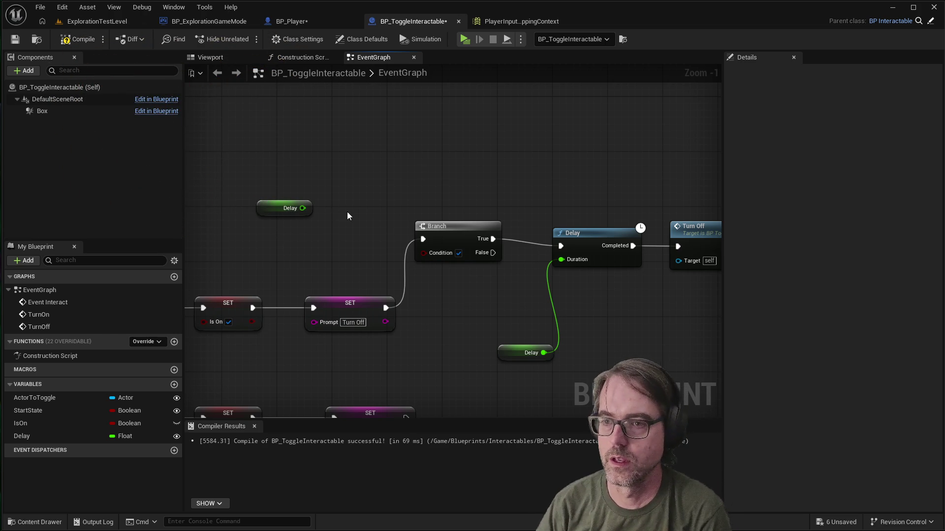
drag(394, 308, 412, 168)
Step: Compare Delay >= 0.0 with a Greater Equal node and wire its result into the Branch Condition
text(branch=)
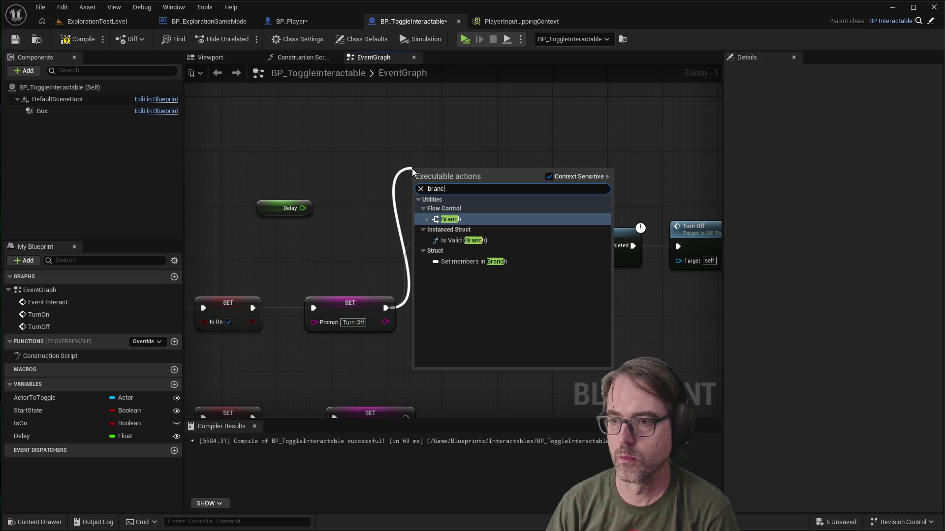
key(BackSpace)
key(BackSpace)
key(BackSpace)
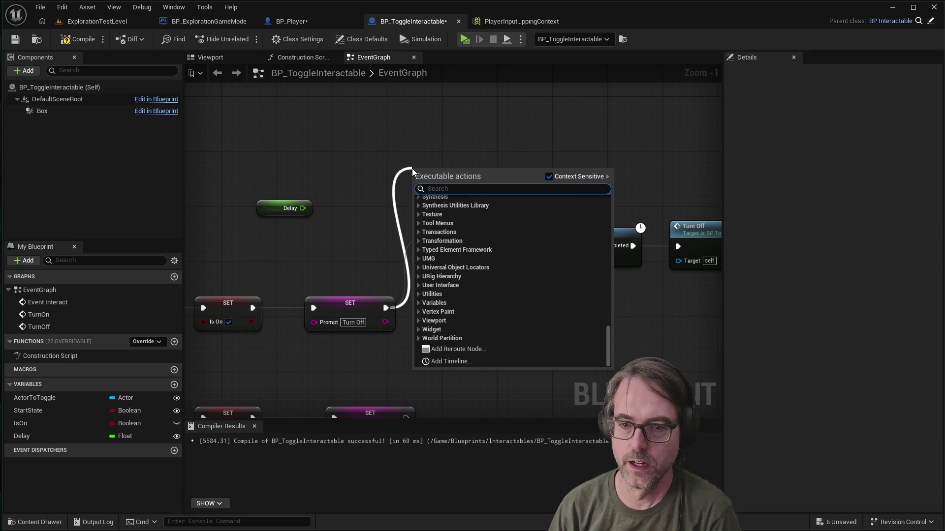
text(>)
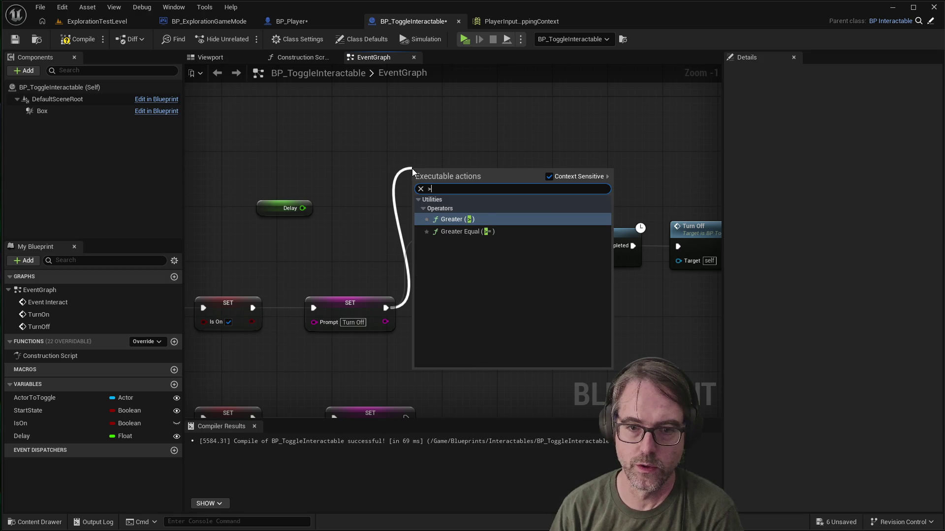
text(=)
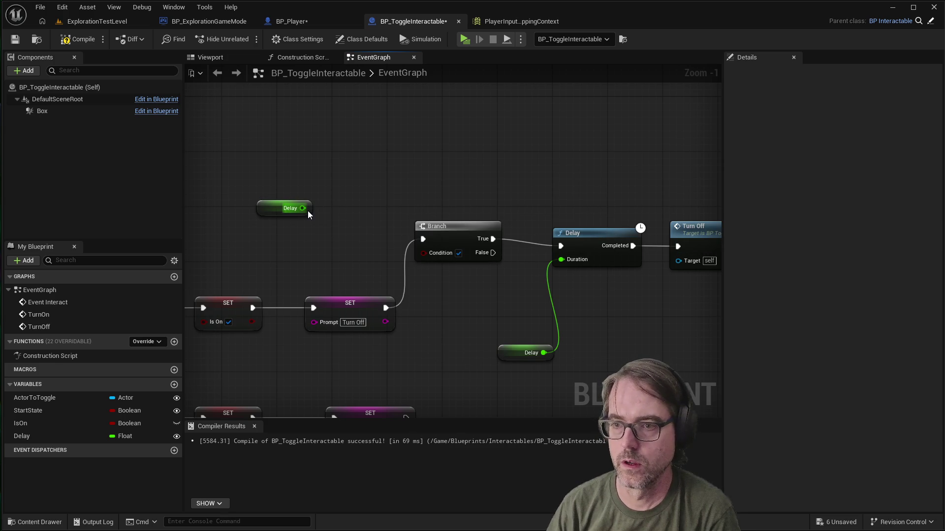
drag(303, 209, 337, 231)
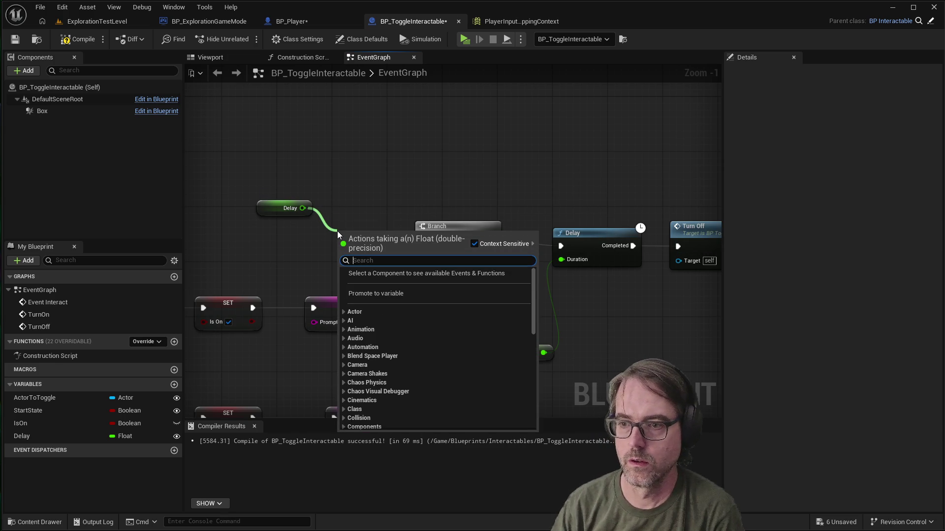
text(>=)
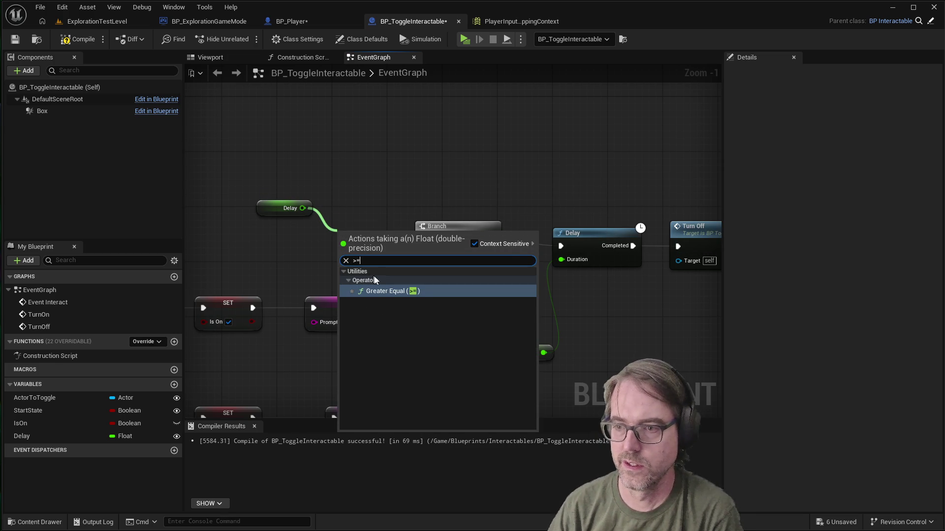
click(382, 290)
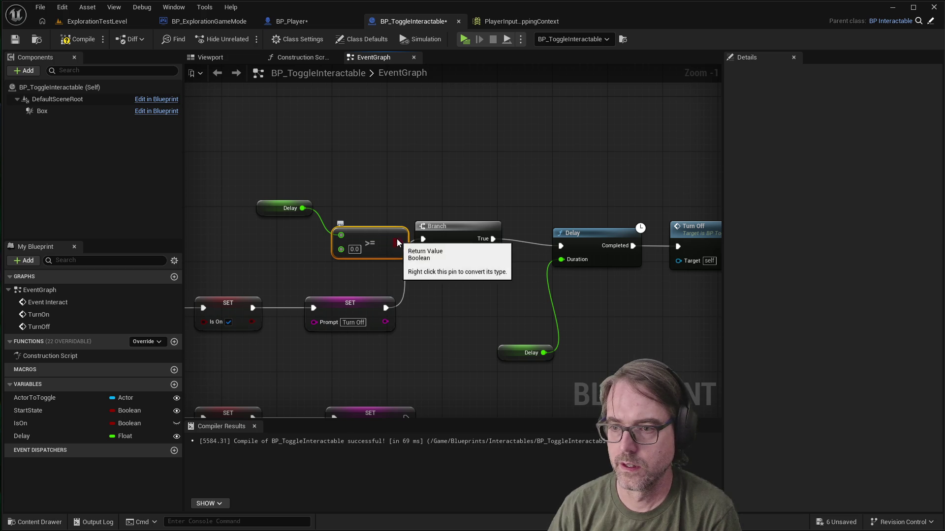
drag(360, 233, 340, 243)
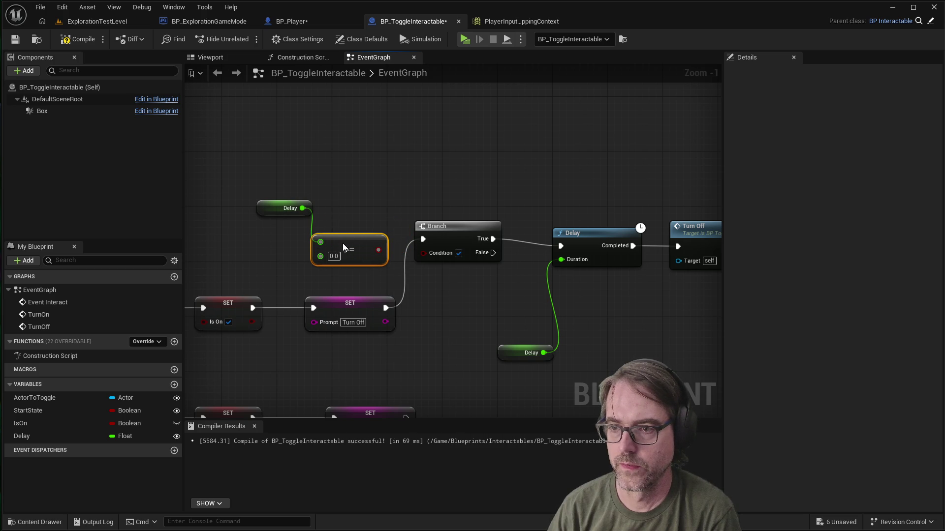
drag(269, 207, 235, 207)
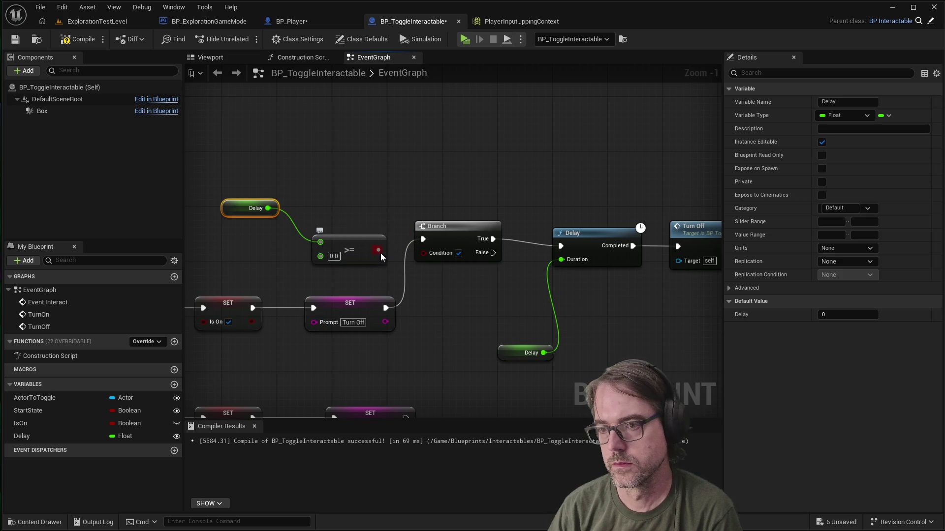
drag(379, 251, 429, 253)
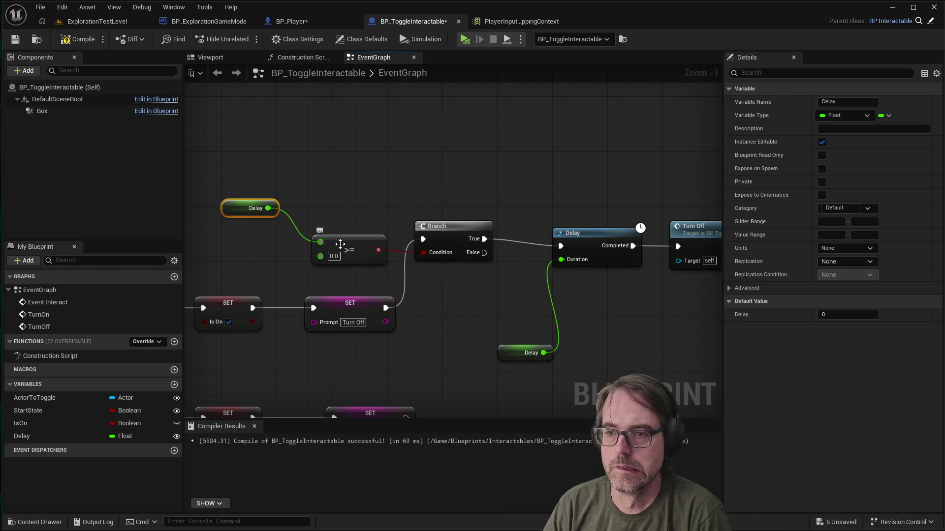
click(349, 207)
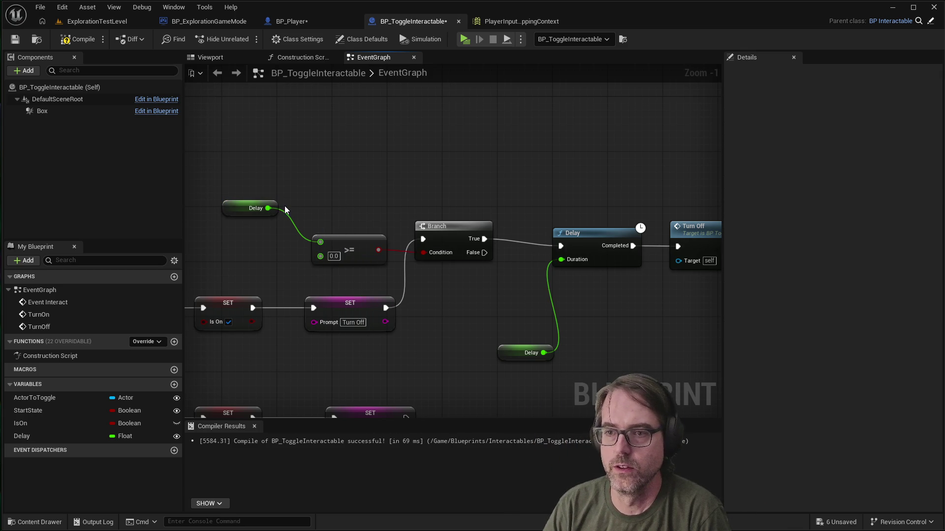
Step: Replace the >= node with a Greater (>) node on Delay, wired into the Branch Condition
drag(269, 210, 347, 190)
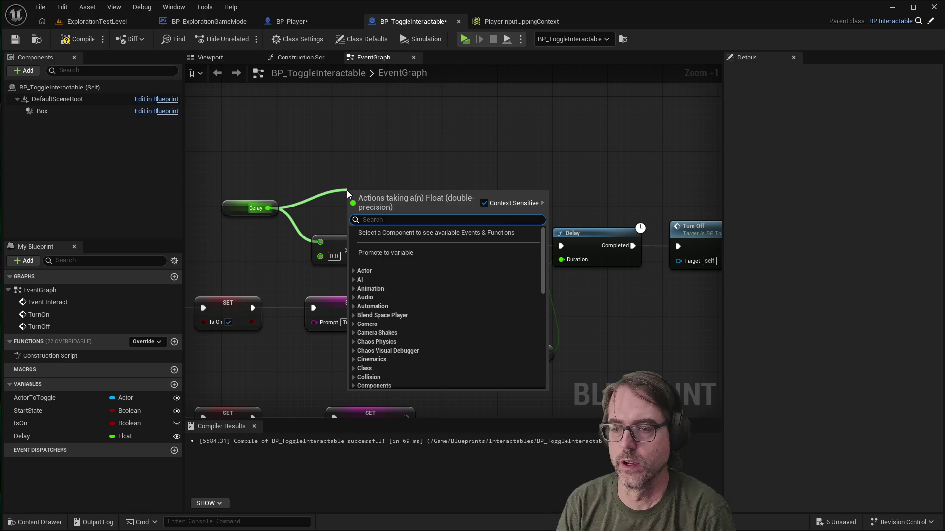
text(>)
click(388, 250)
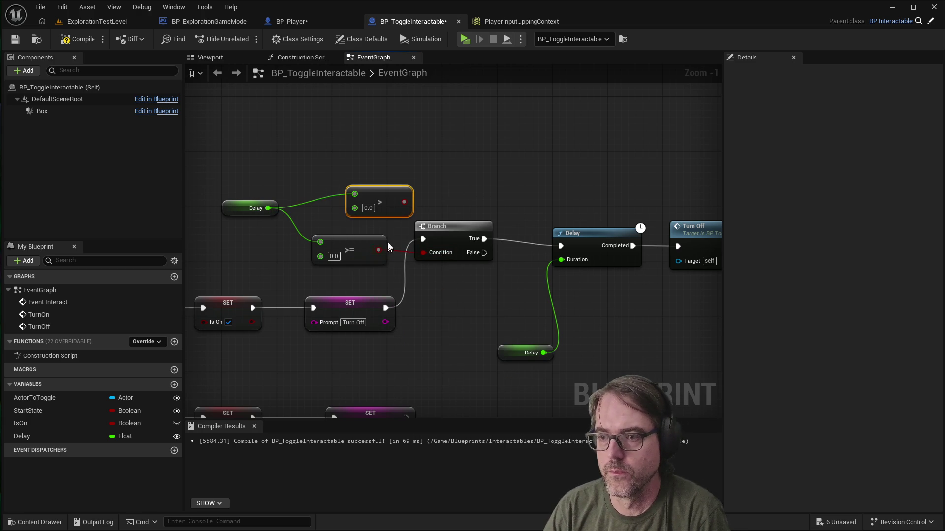
right_click(346, 241)
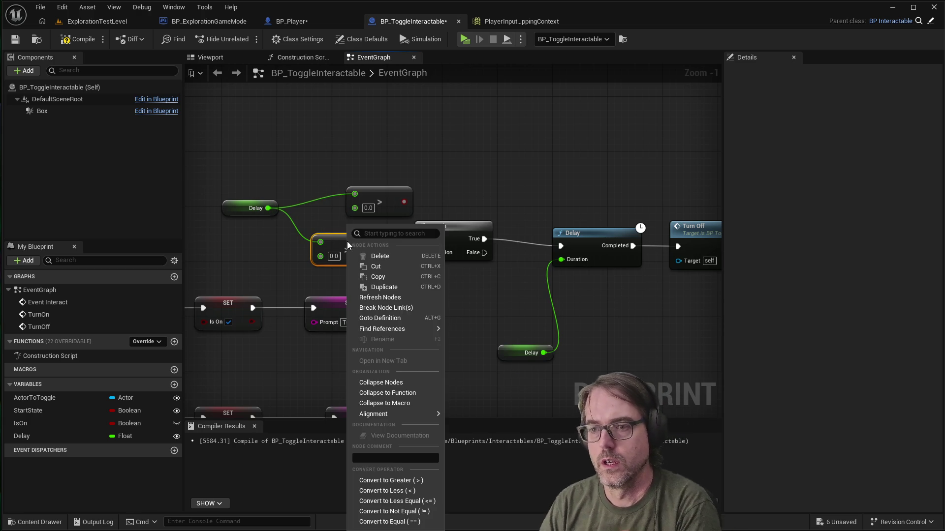
click(380, 258)
drag(373, 196, 324, 236)
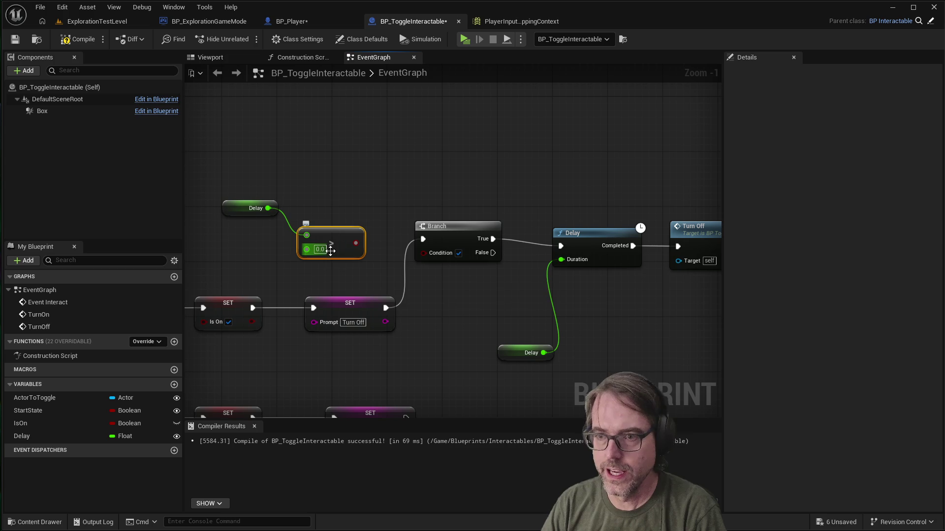
mouse_move(356, 243)
mouse_down()
mouse_move(418, 285)
mouse_move(433, 265)
mouse_move(428, 253)
mouse_up()
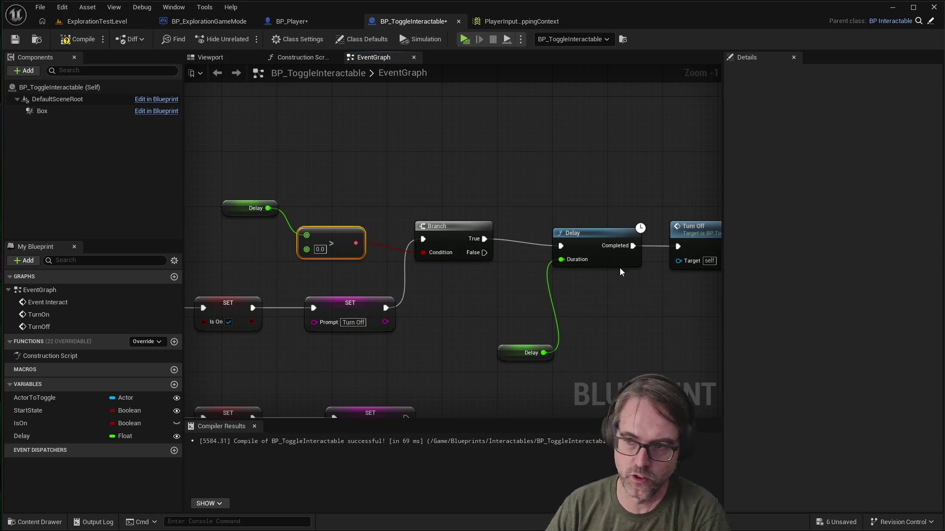
Step: Wire the upper Delay getter into the Delay node's Duration pin
scroll(459, 291, down, 2)
scroll(414, 315, up, 2)
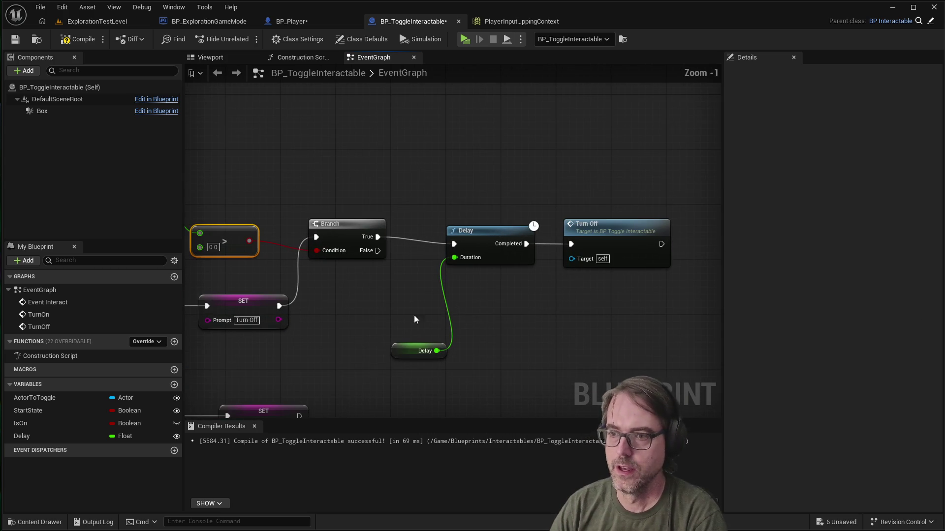
scroll(544, 311, down, 2)
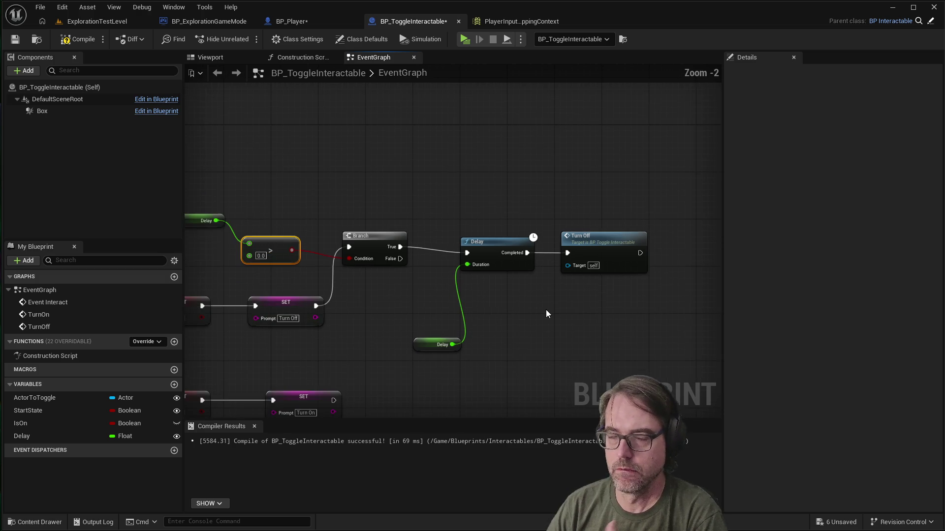
drag(249, 230, 474, 270)
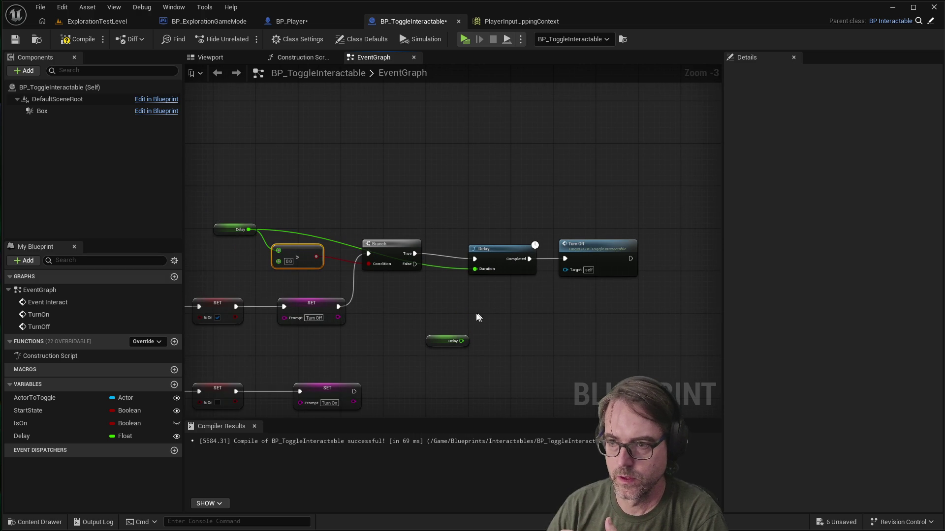
mouse_move(224, 228)
mouse_down()
mouse_move(233, 216)
mouse_move(227, 221)
mouse_up()
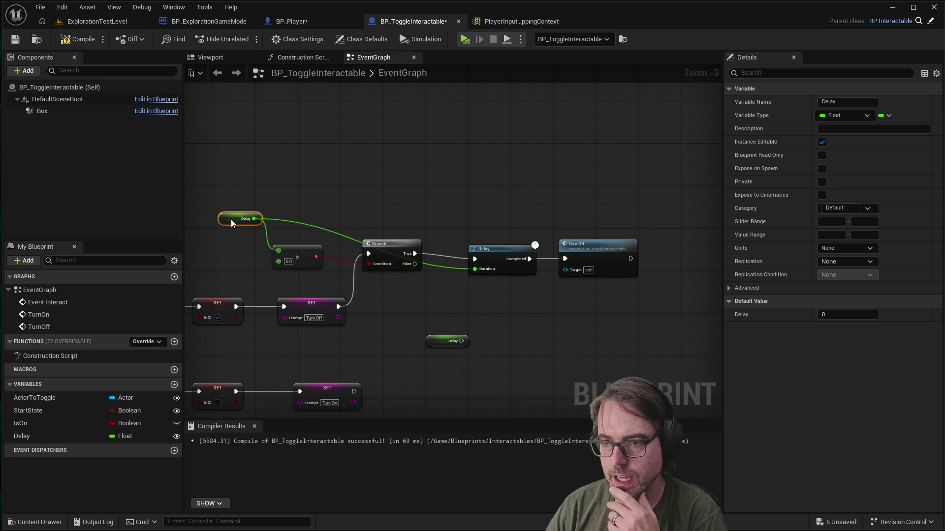
Step: Delete the spare Delay getter and save the toggle blueprint
right_click(441, 344)
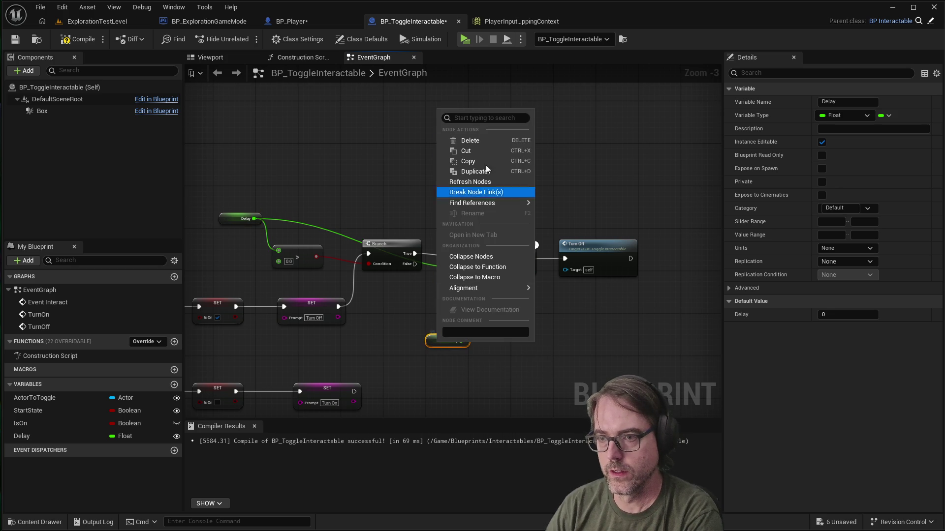
click(480, 140)
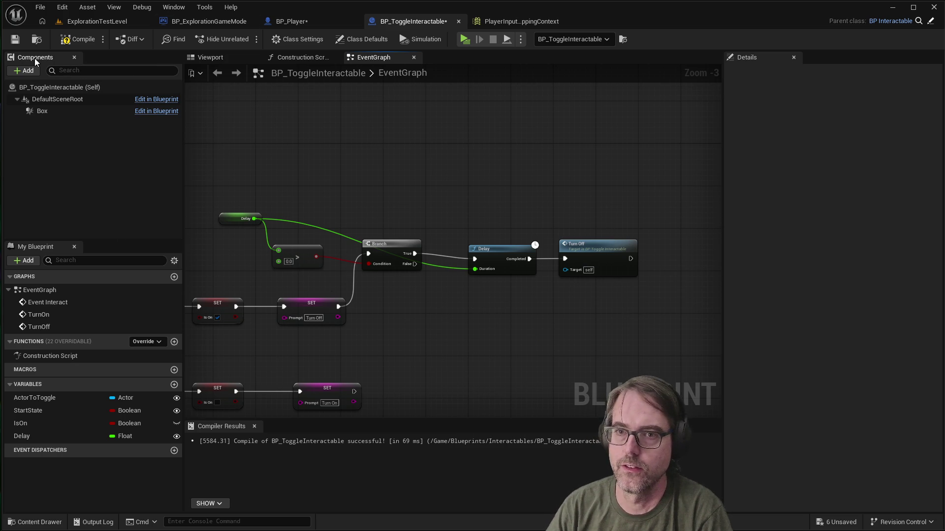
click(15, 39)
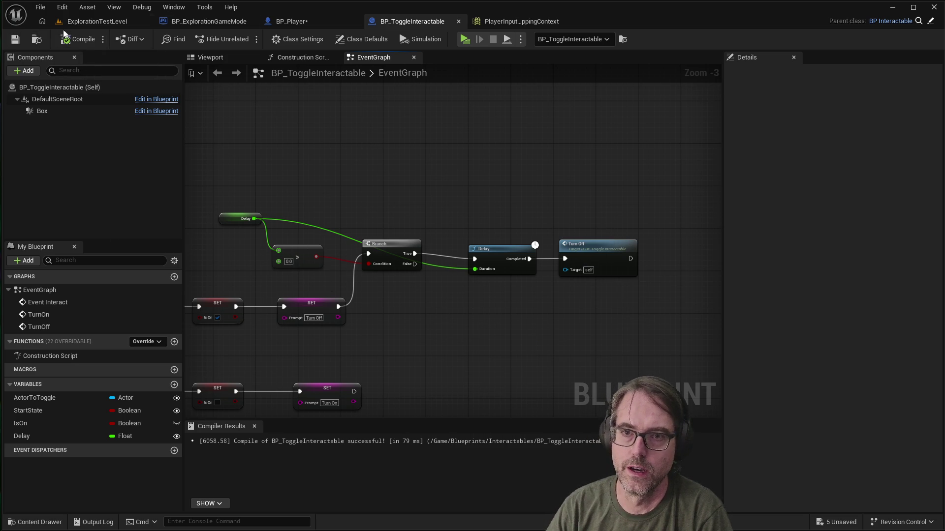
Step: In ExplorationTestLevel, set BP_ToggleInteractable2's Delay to 2000 and save the level
click(82, 20)
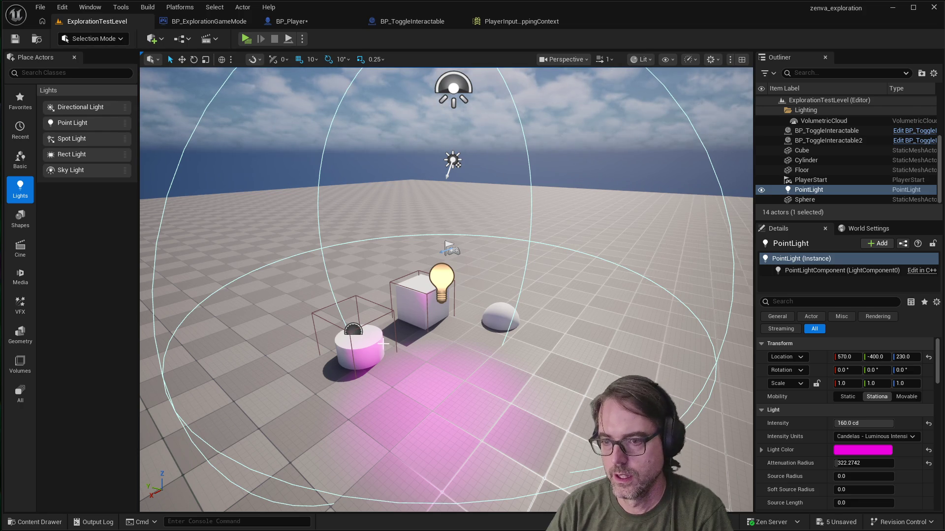
click(317, 314)
drag(312, 314, 316, 313)
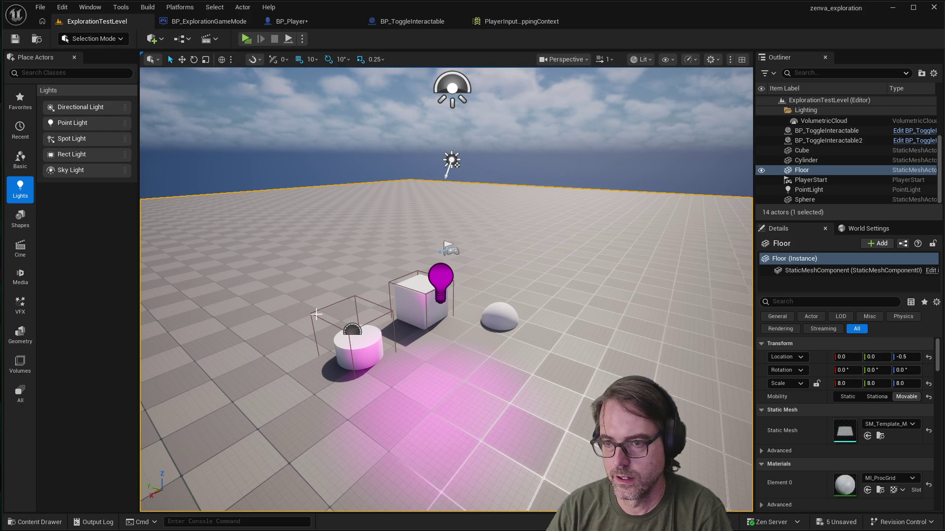
scroll(835, 154, up, 2)
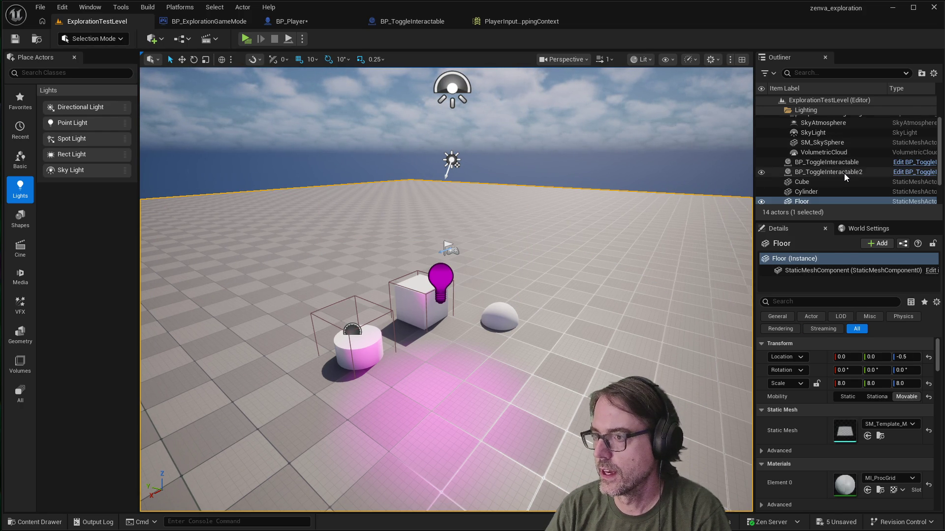
click(844, 173)
click(844, 437)
drag(843, 437, 848, 437)
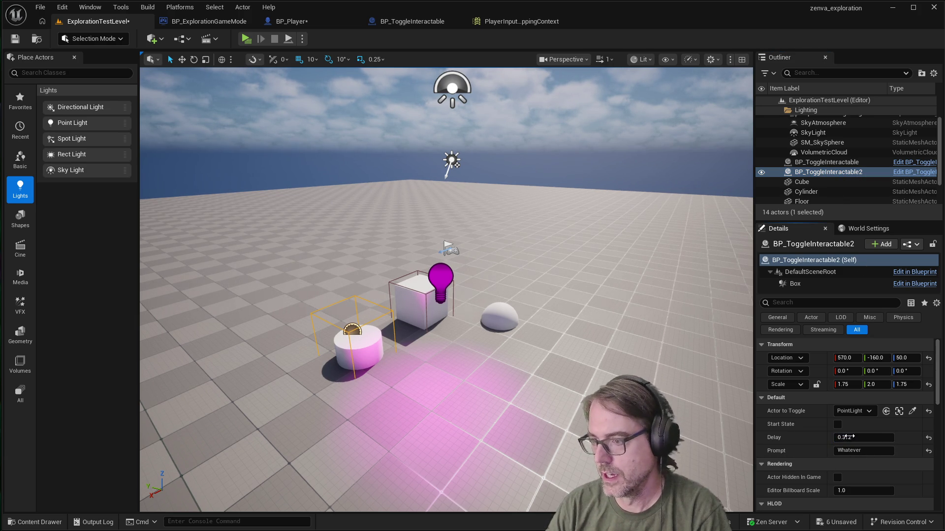
click(848, 438)
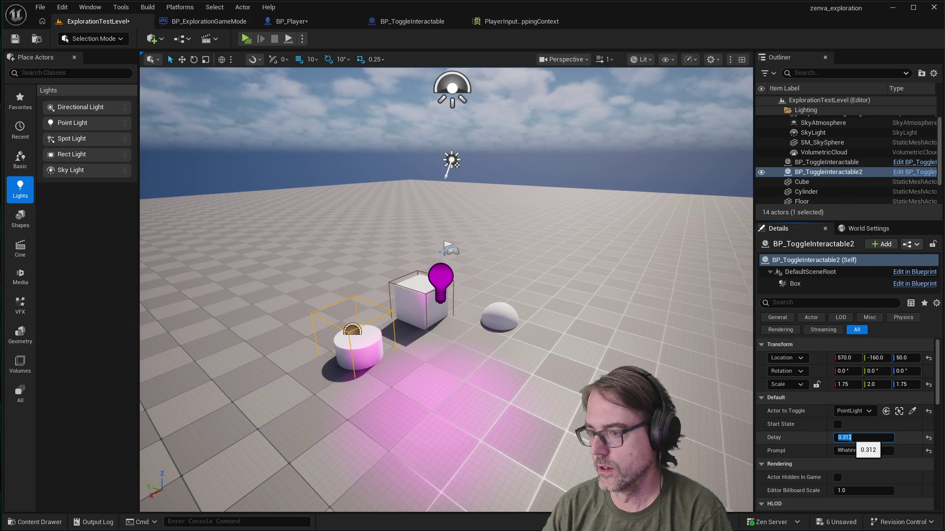
text(2000)
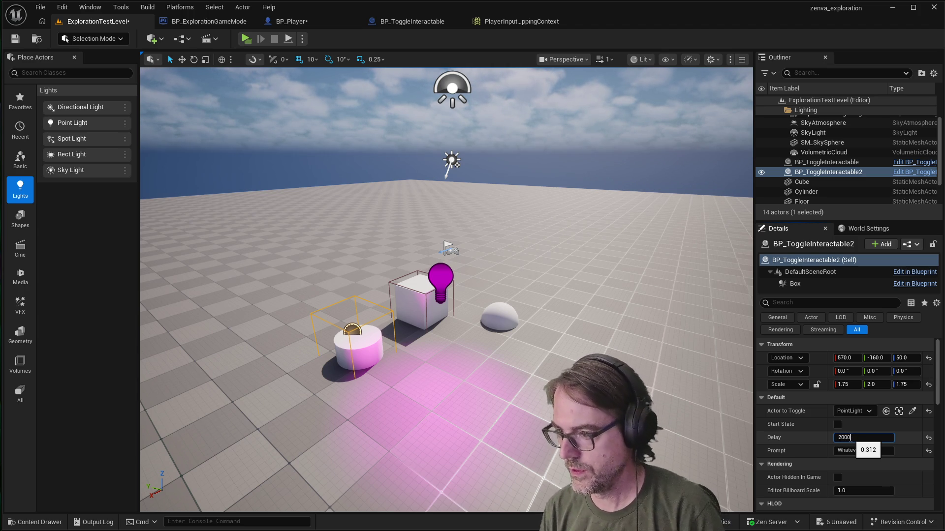
key(Return)
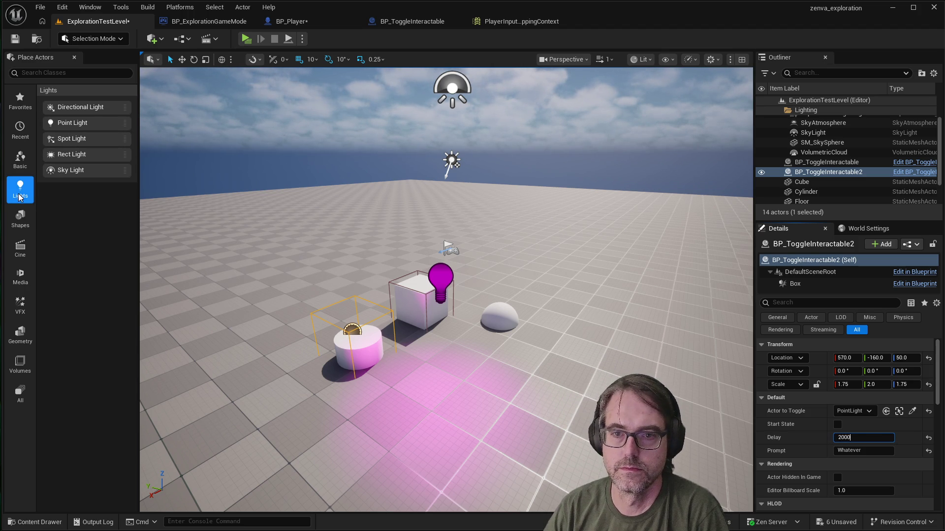
click(20, 42)
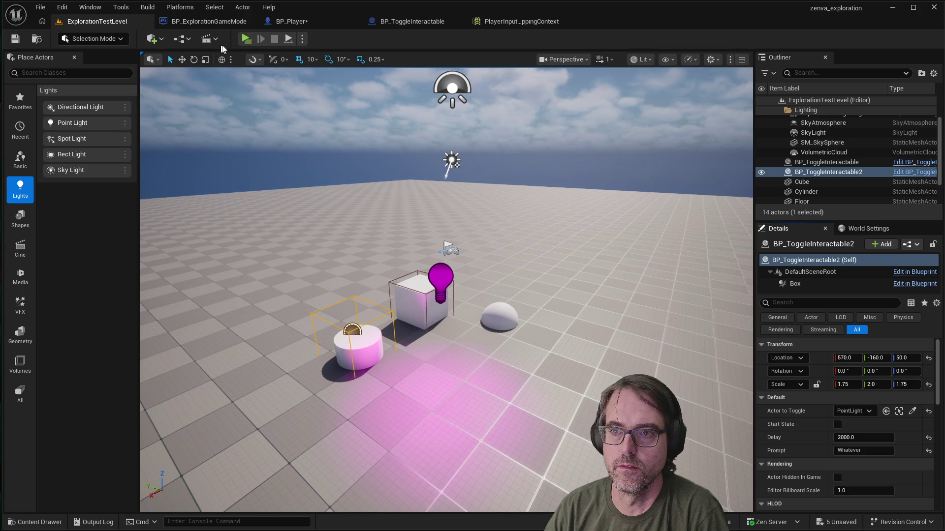
Step: Play the level, walk to the cylinder and switch its pink light off
click(246, 39)
click(657, 291)
key(w)
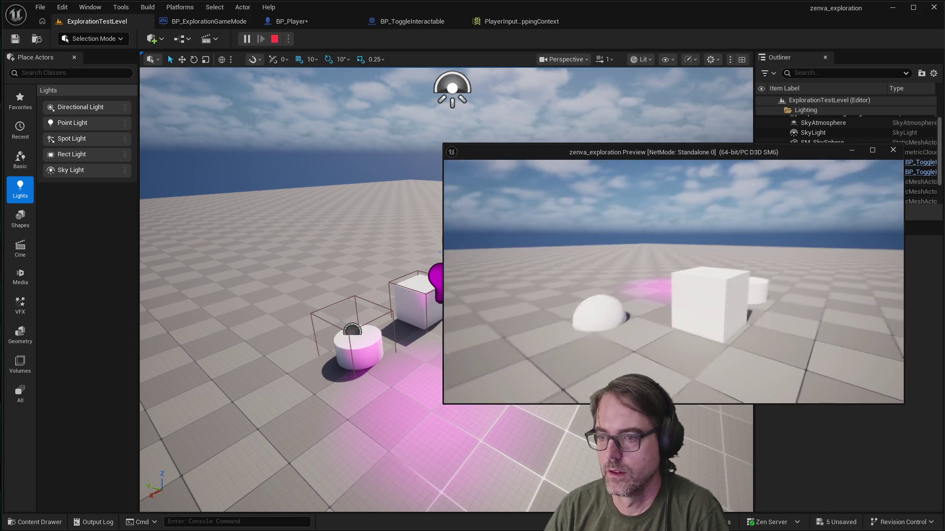
key(w)
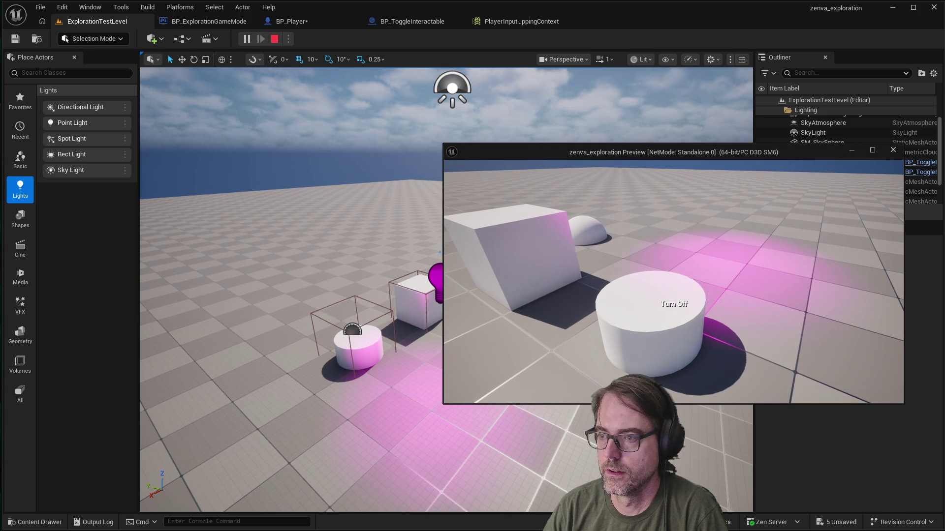
key(e)
key(e)
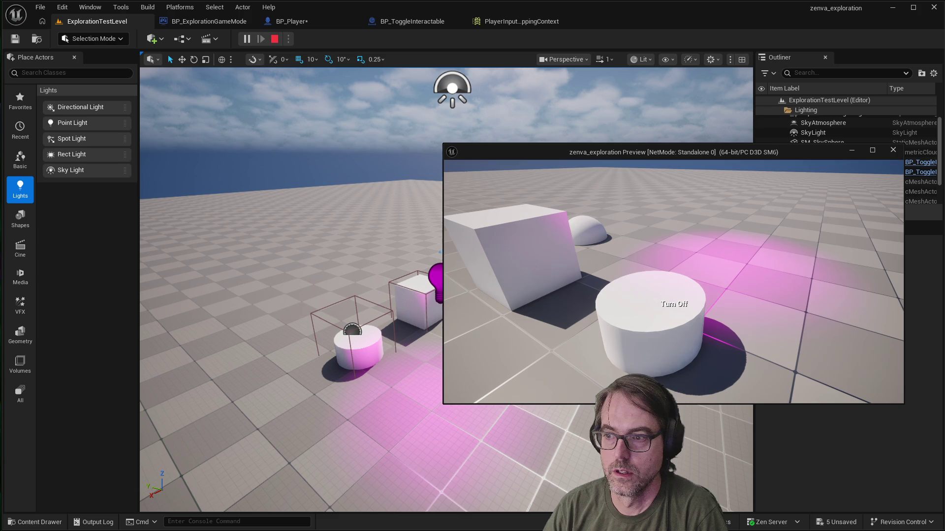
Step: Back away, return and toggle the pink light off and on, then stop the session
key(s)
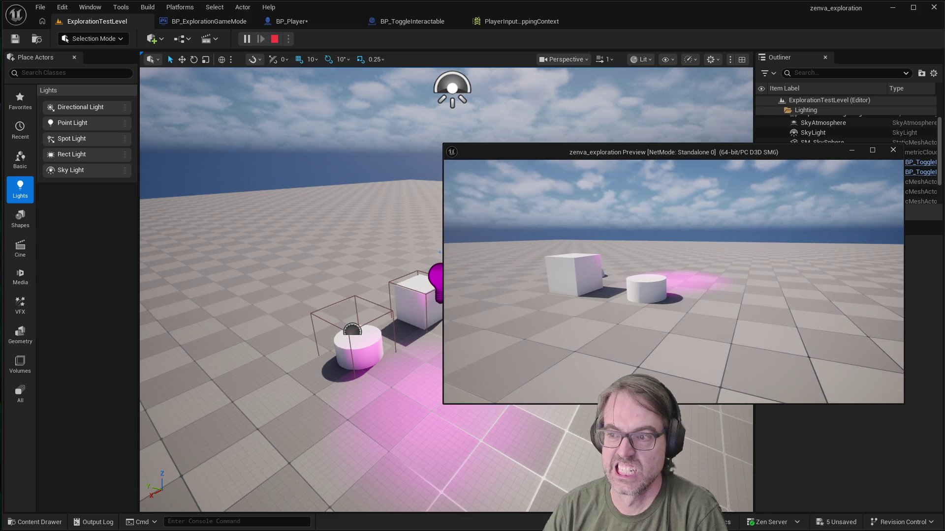
key(w)
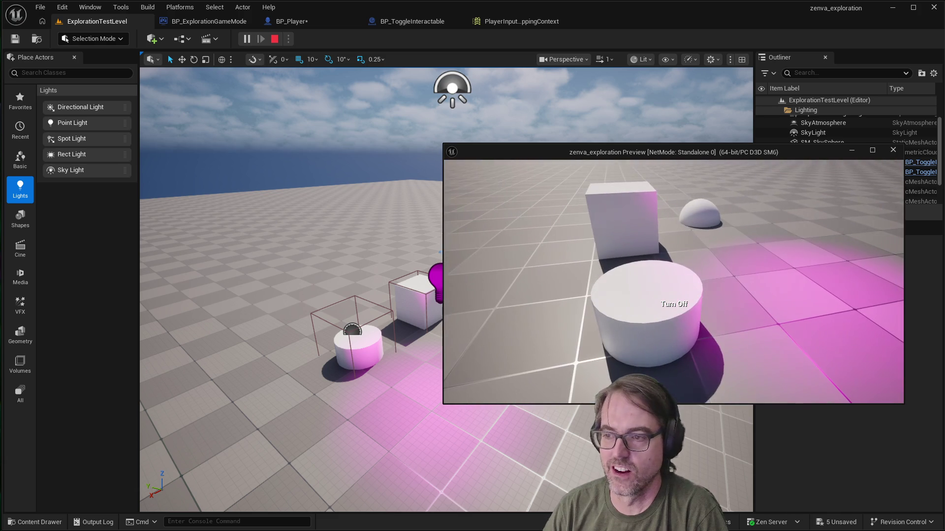
key(e)
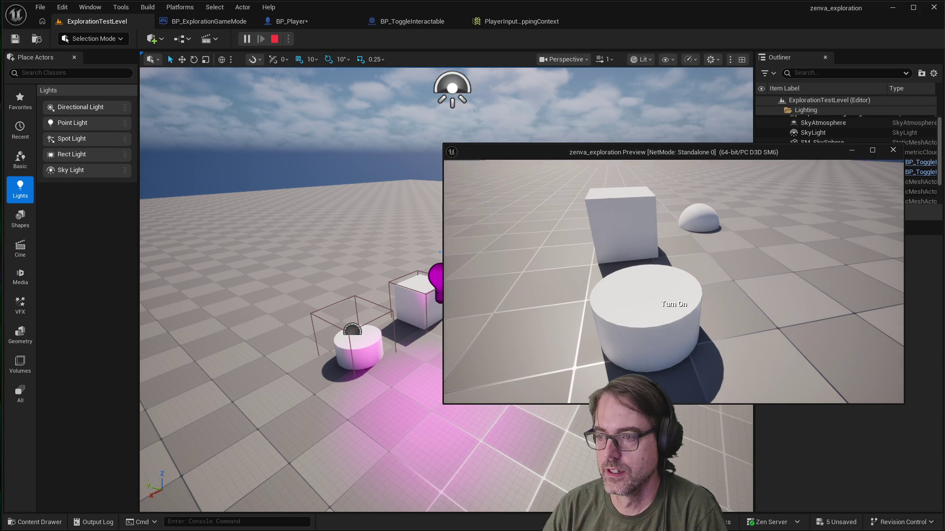
key(e)
key(s)
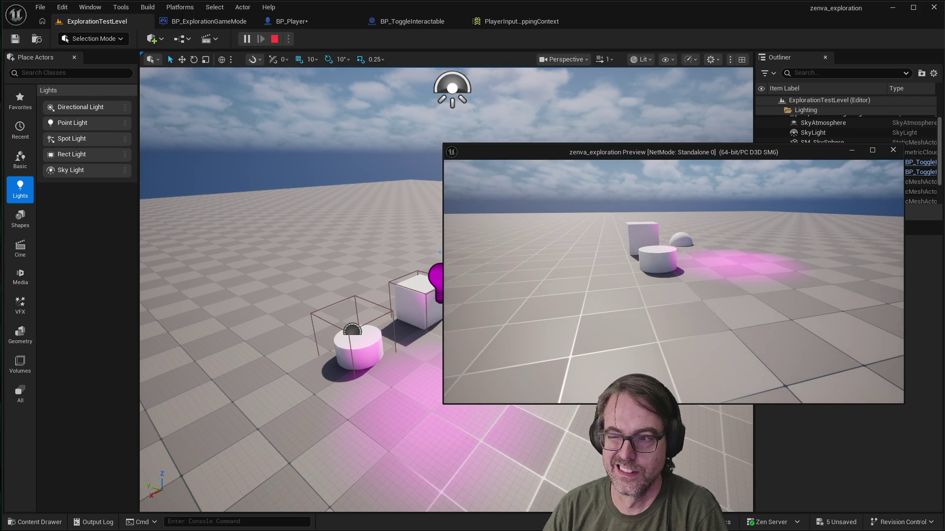
key(w)
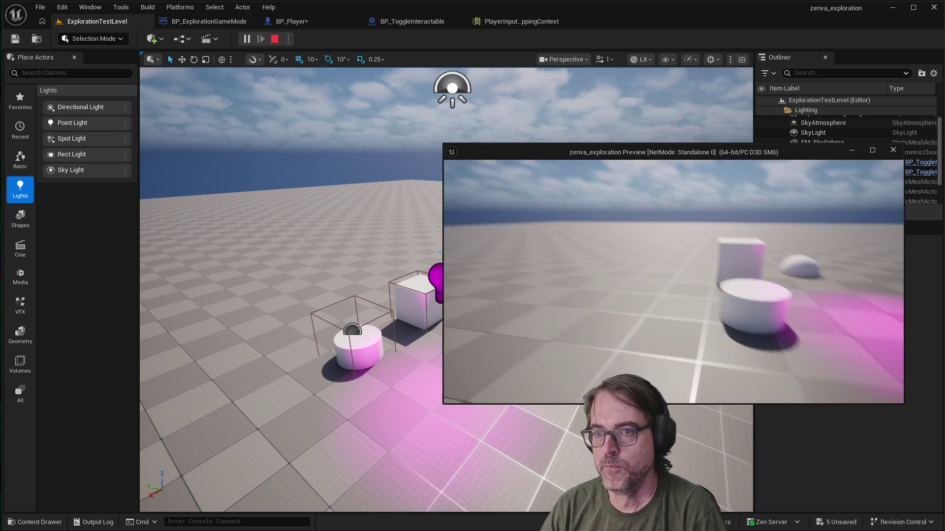
key(Escape)
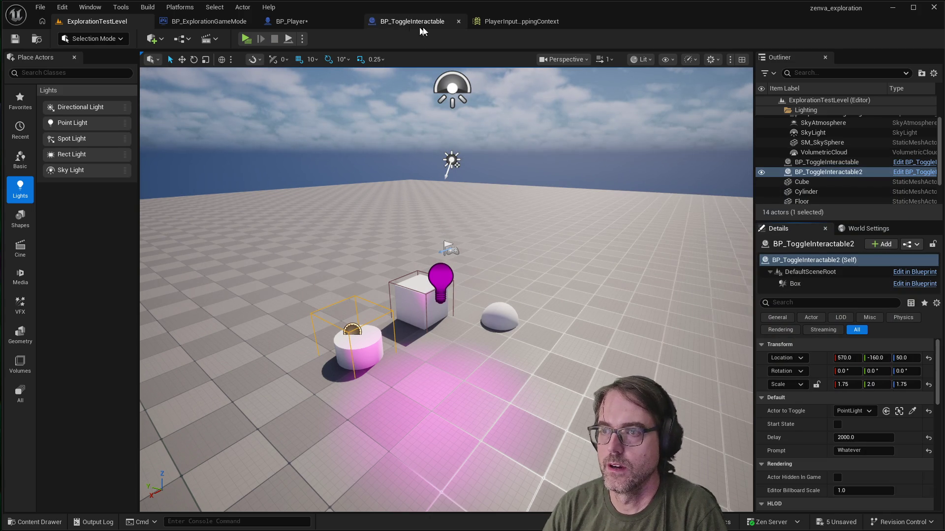
click(411, 22)
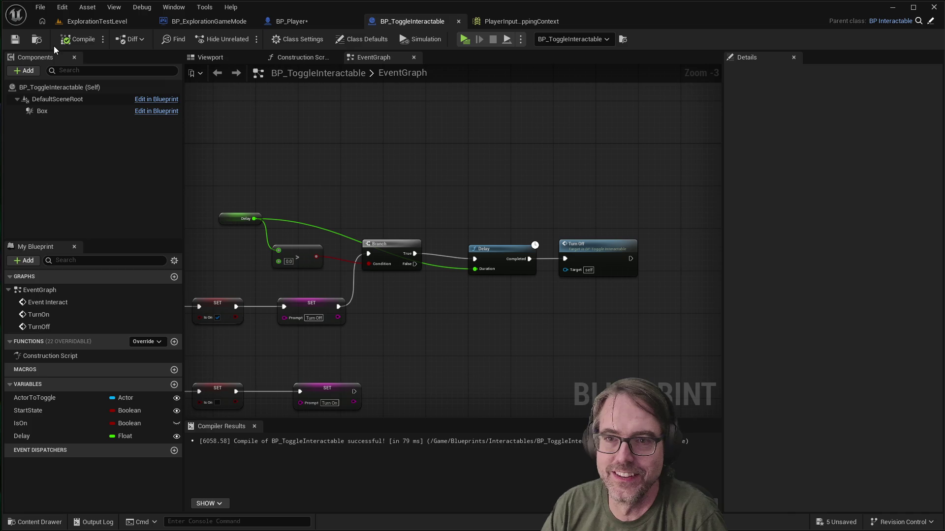
Step: Back in the test level, enter a new Delay value for the toggle actor and save the level
click(84, 22)
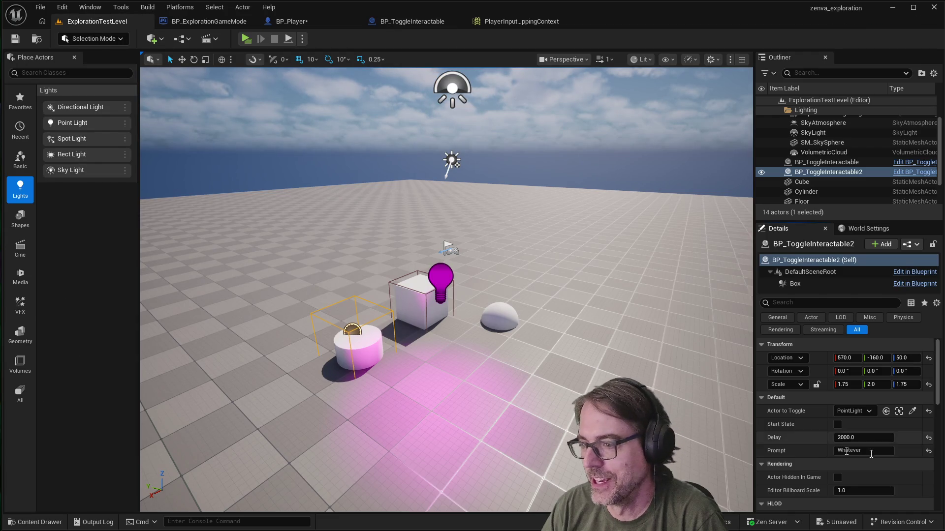
click(856, 438)
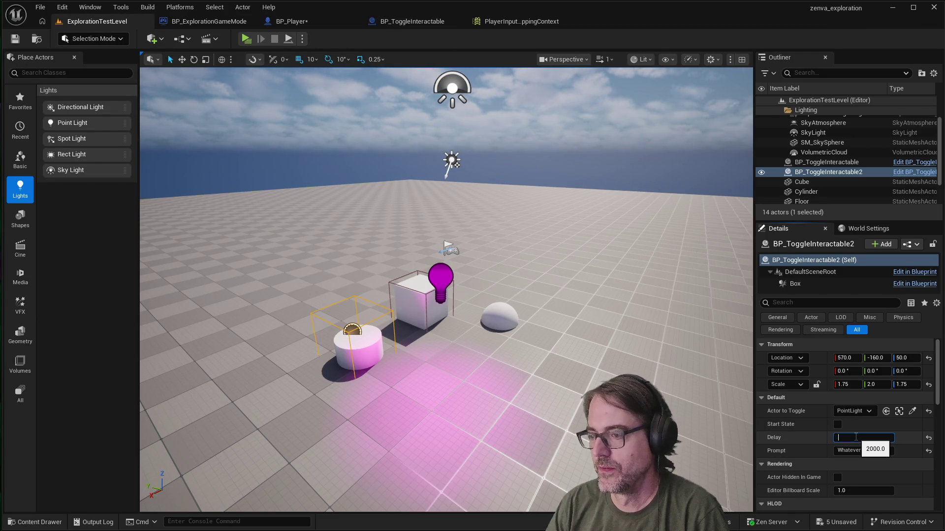
key(Return)
click(570, 358)
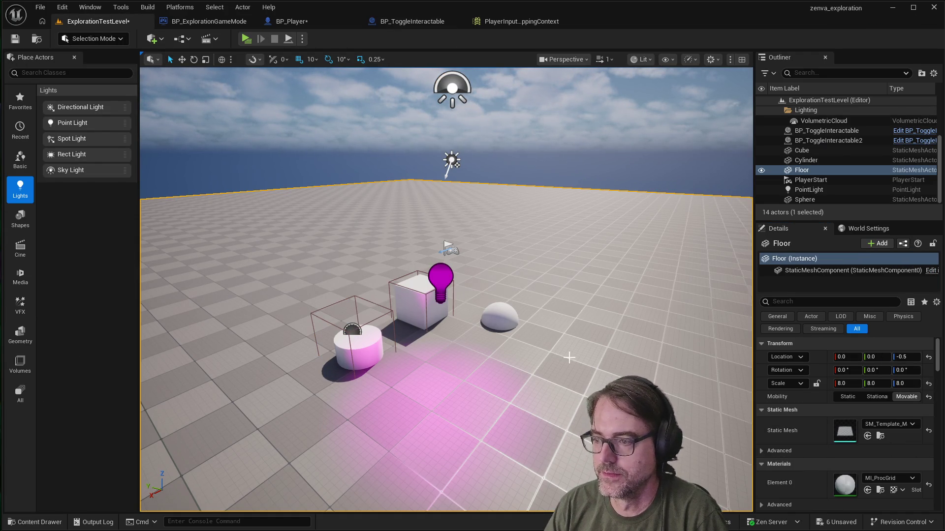
click(14, 39)
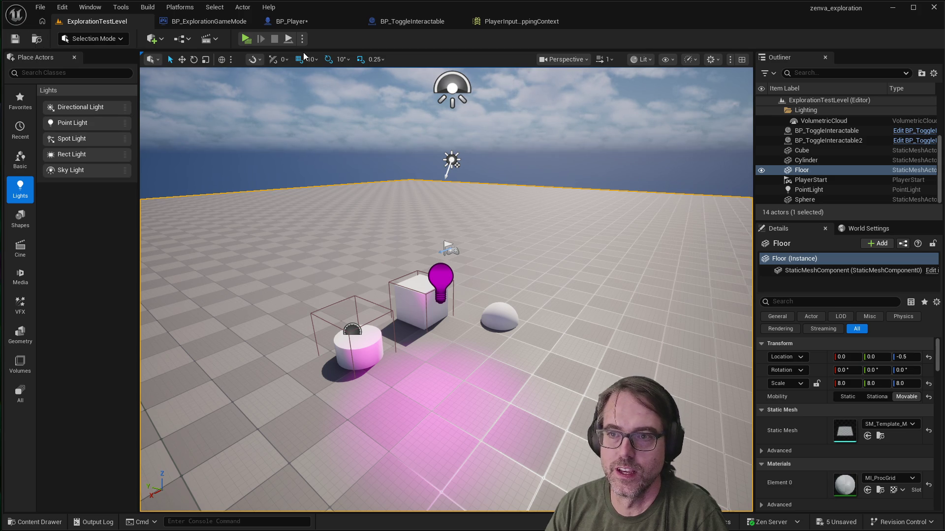
click(246, 39)
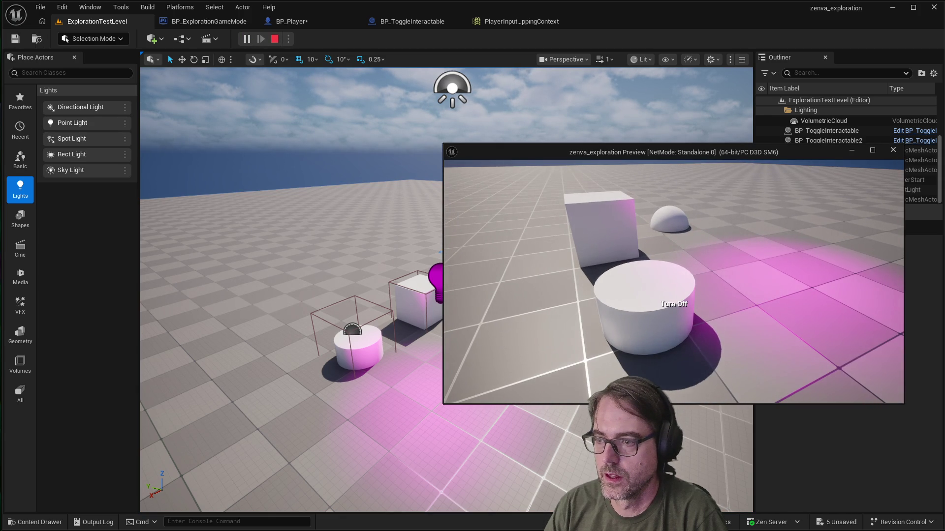
Step: Toggle the cylinder's pink light off, on and off again, then stop play
key(e)
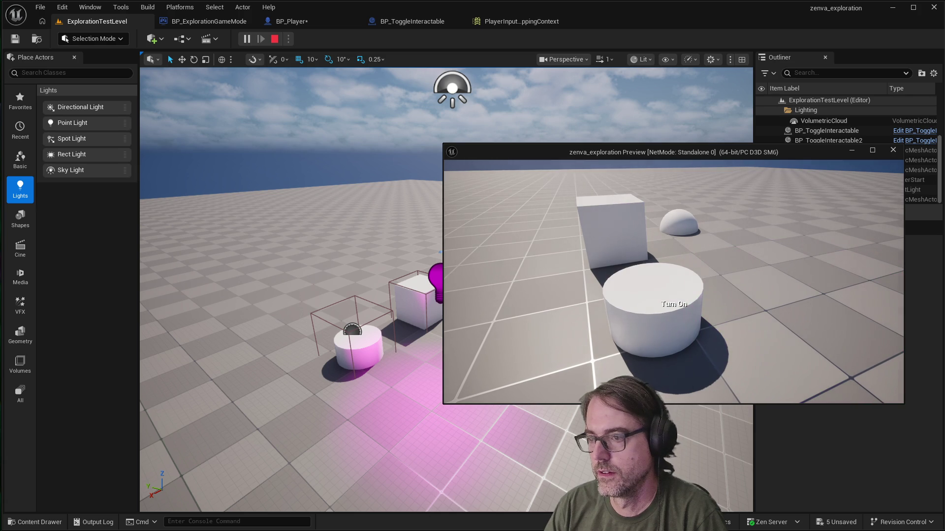
key(e)
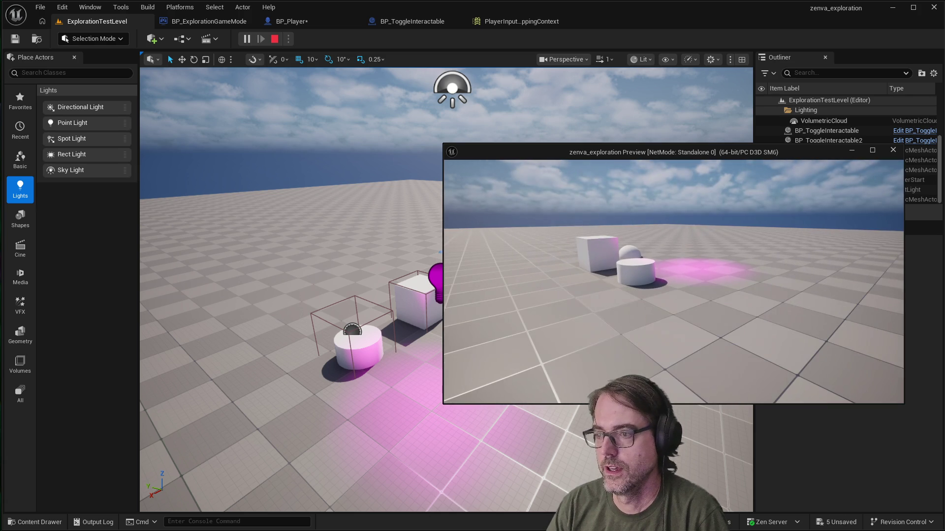
key(e)
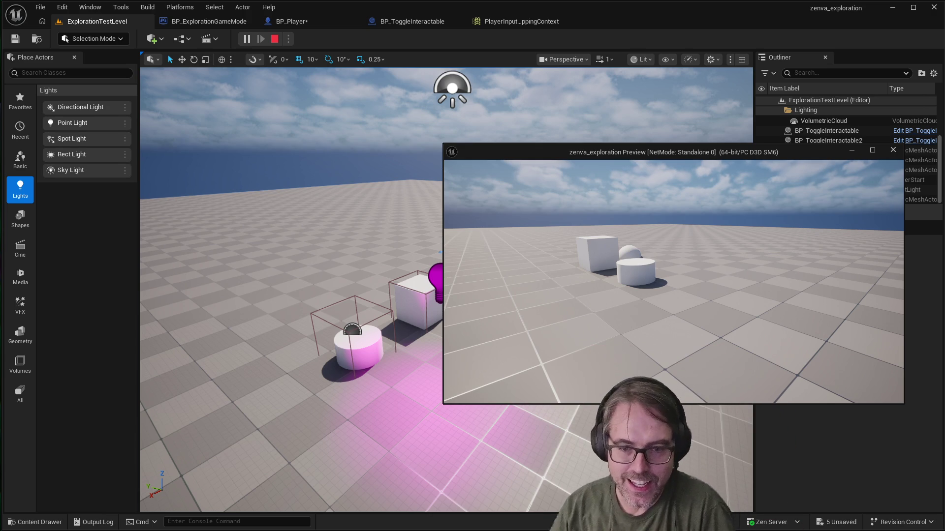
mouse_move(673, 281)
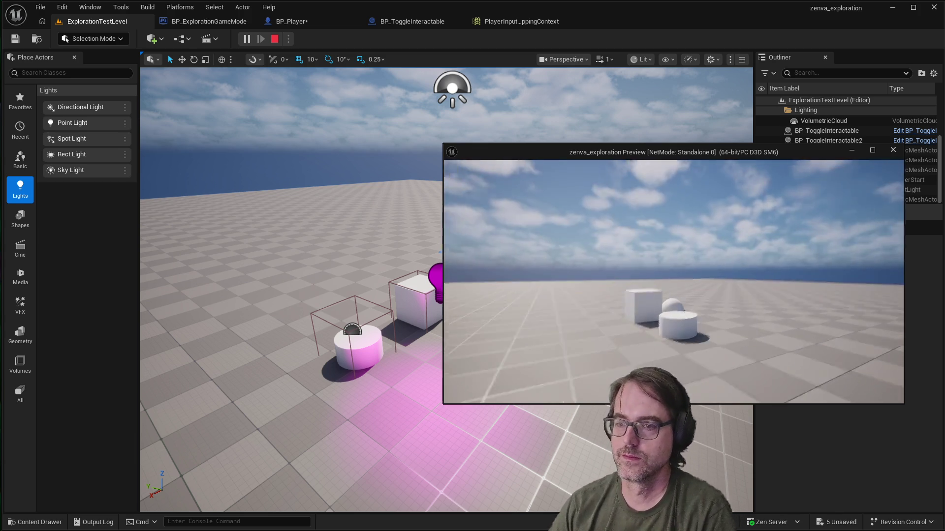
key(Escape)
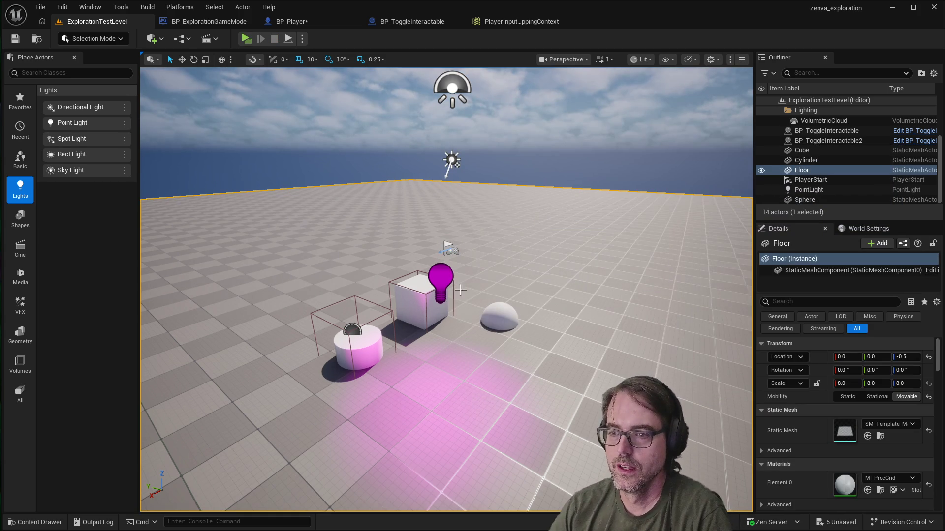
Step: Launch another play-in-editor session
scroll(502, 280, up, 3)
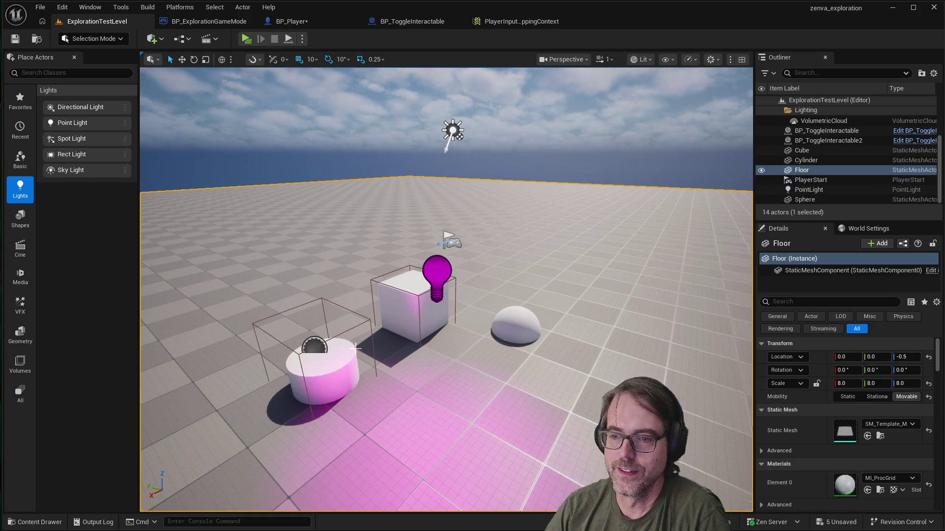
scroll(504, 298, down, 3)
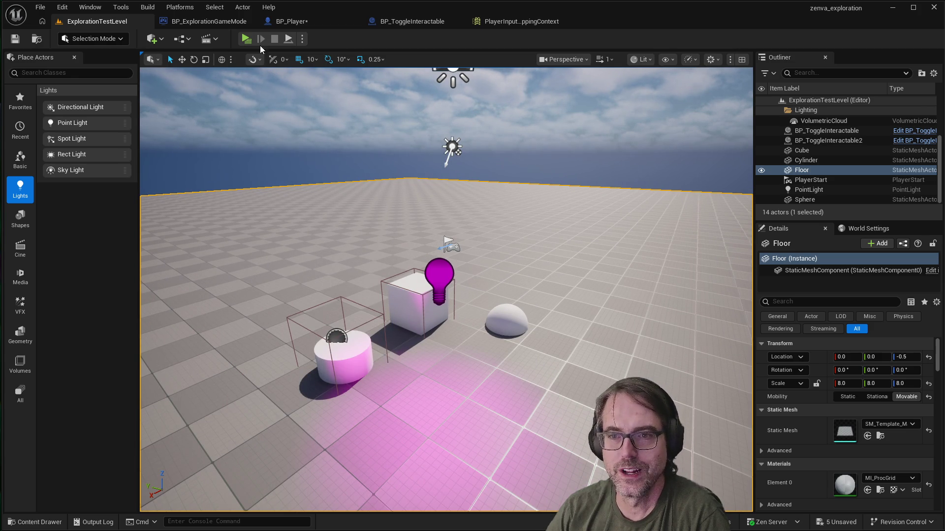
click(245, 38)
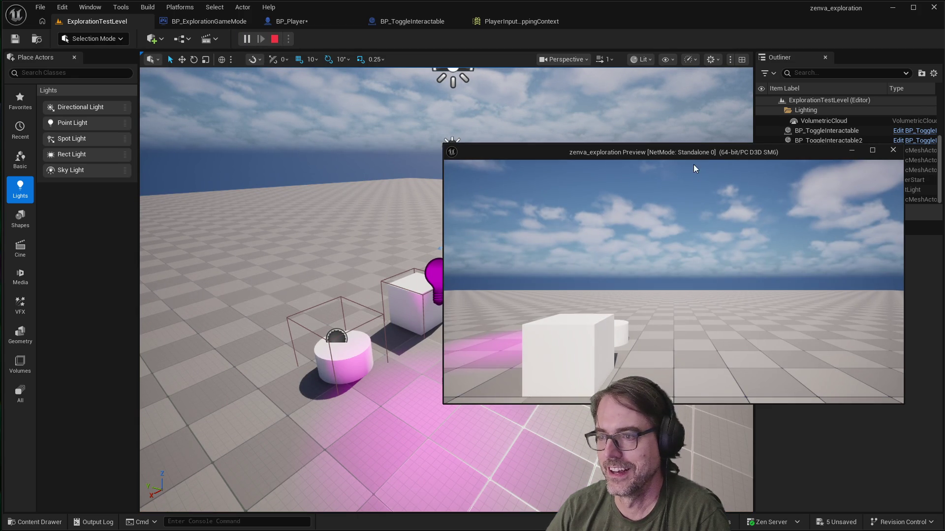
Step: Move and enlarge the game preview window to fill the viewport
mouse_move(689, 152)
mouse_down()
mouse_move(418, 117)
mouse_move(396, 90)
mouse_up()
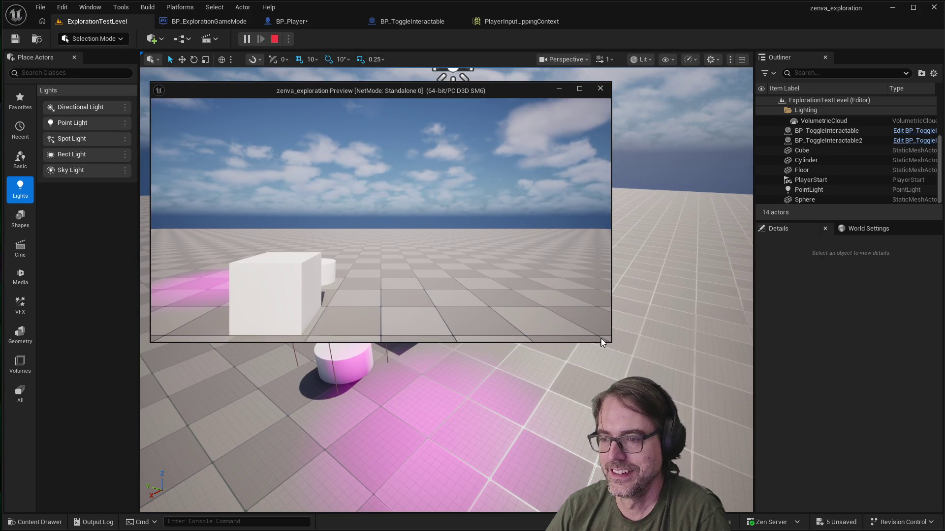
drag(602, 343, 845, 478)
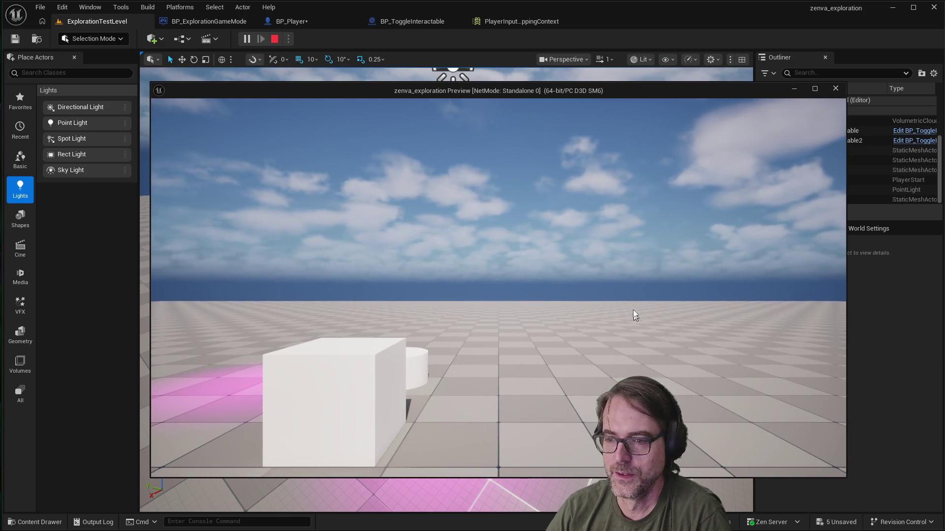
click(634, 314)
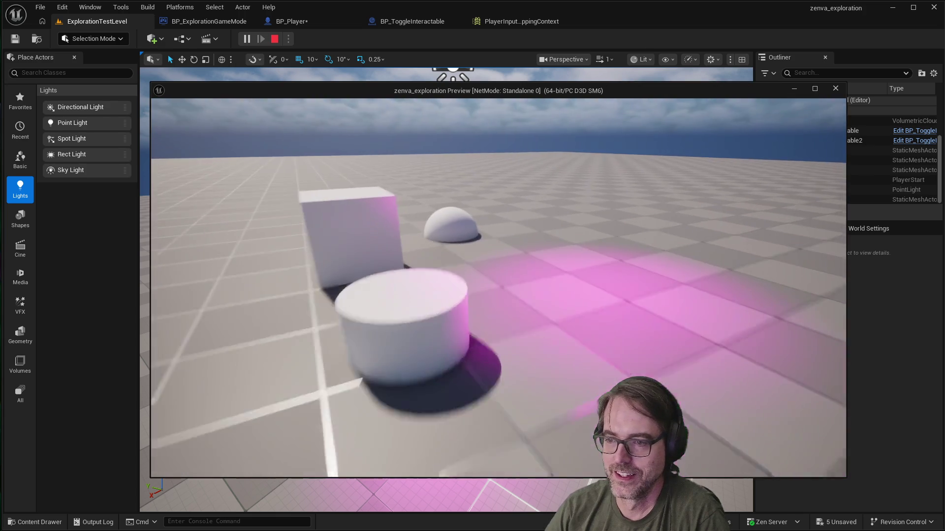
Step: Walk to the cylinder and rapidly toggle its pink light off and on several times
key(w)
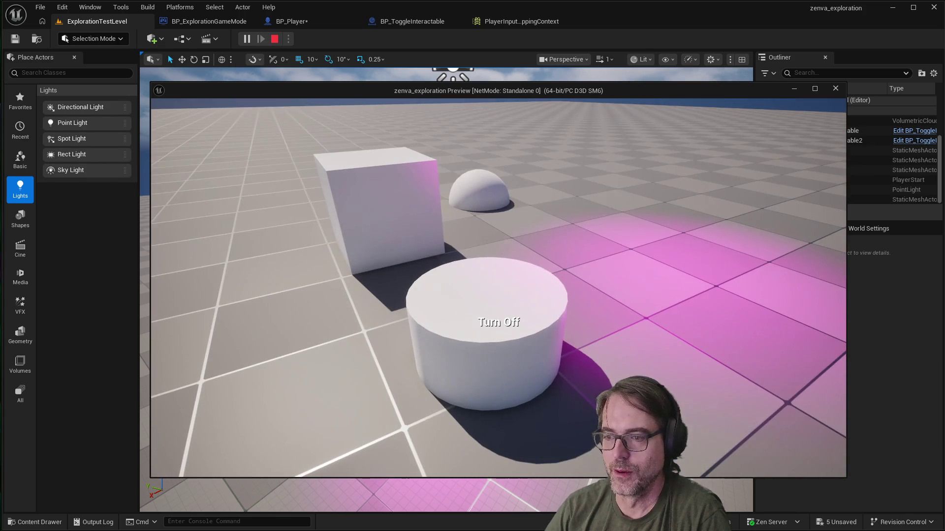
key(e)
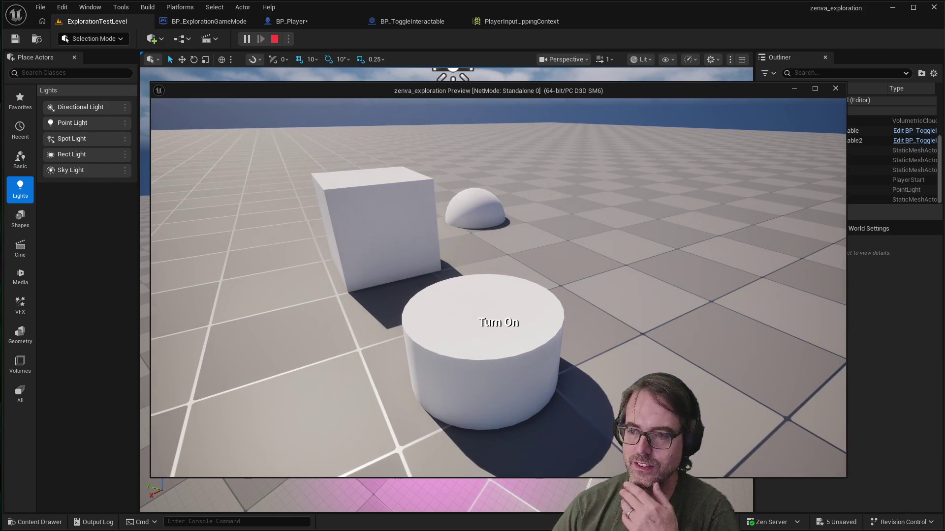
key(e)
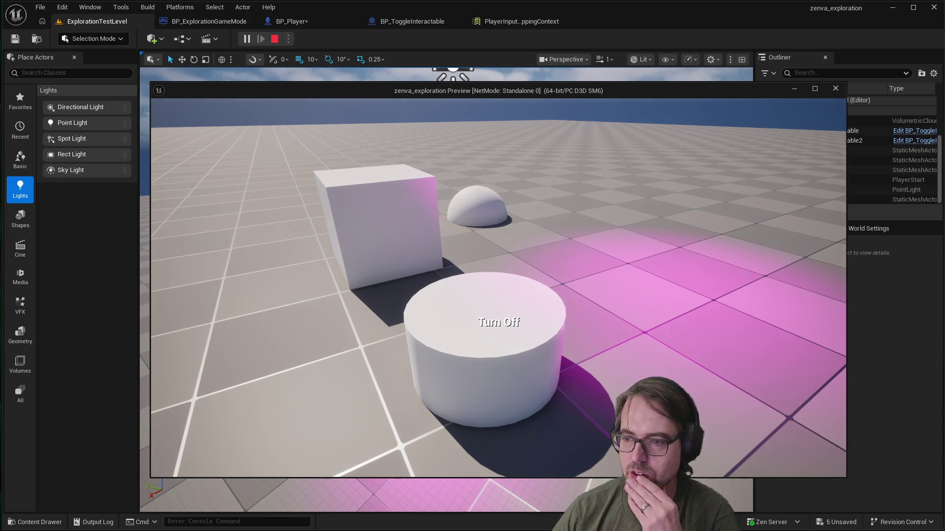
key(e)
key(e)
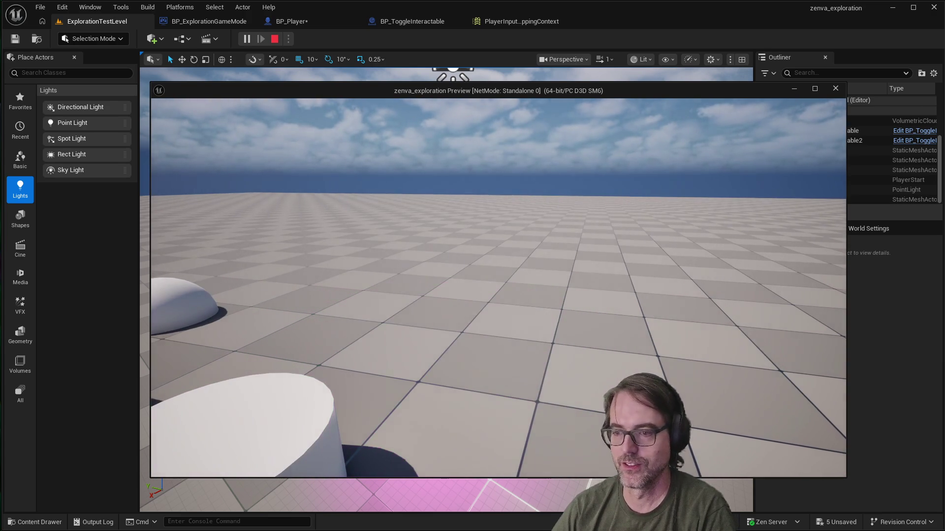
key(e)
key(e)
key(e)
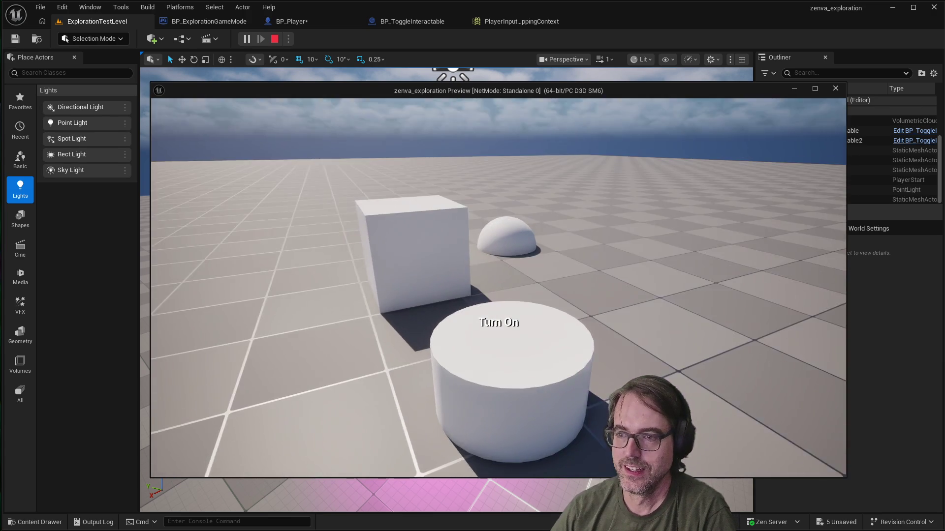
key(e)
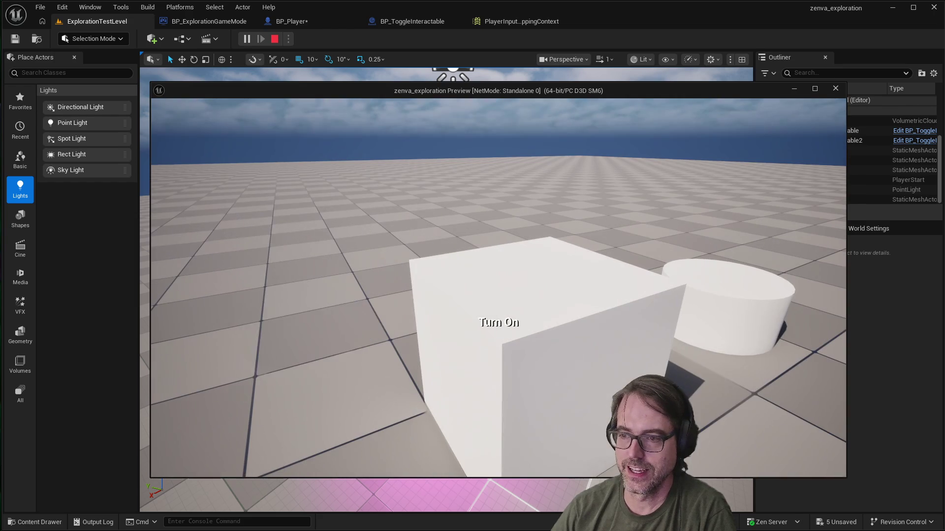
key(e)
key(e)
key(e)
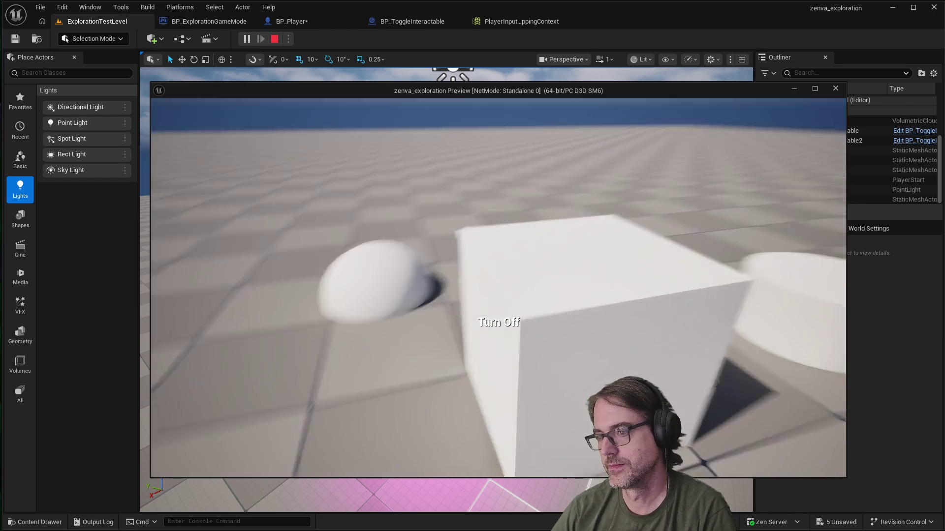
key(e)
key(e)
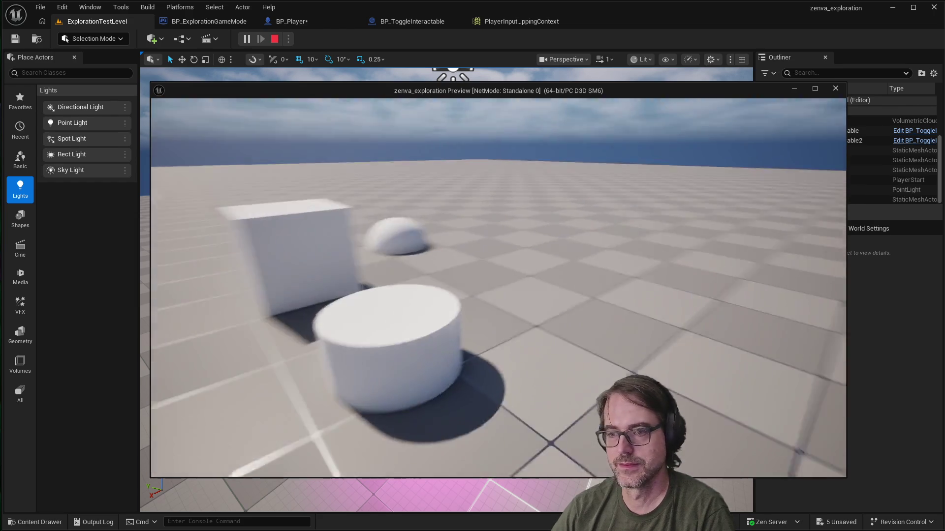
key(s)
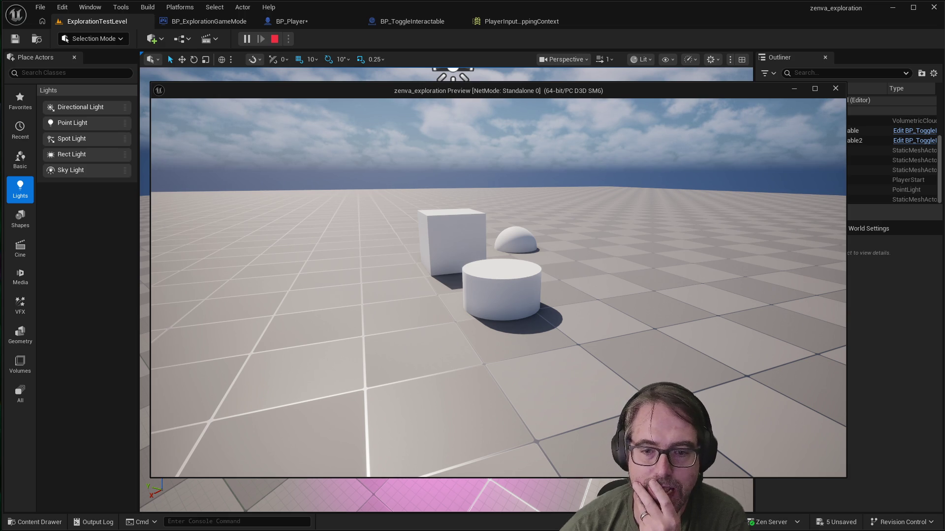
Step: Walk up to the cylinder and switch its pink light on and off several times, then back away
key(w)
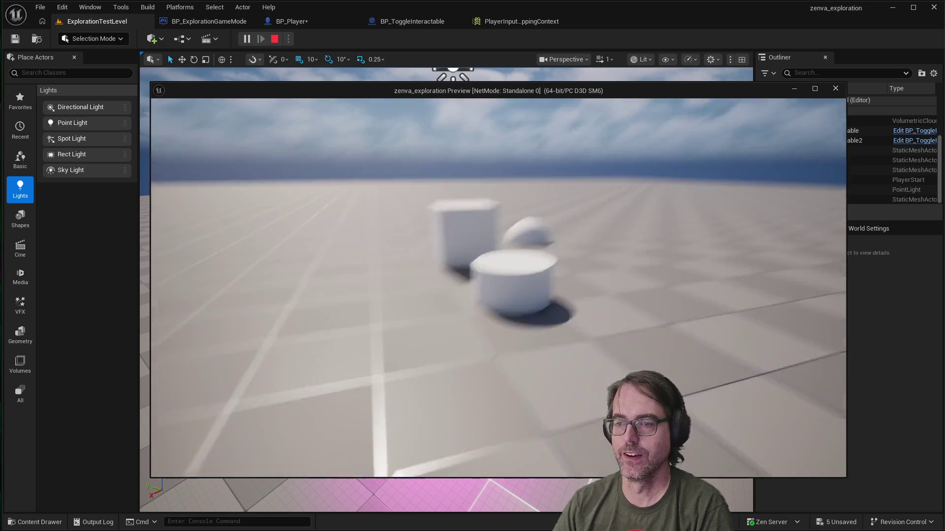
key(w)
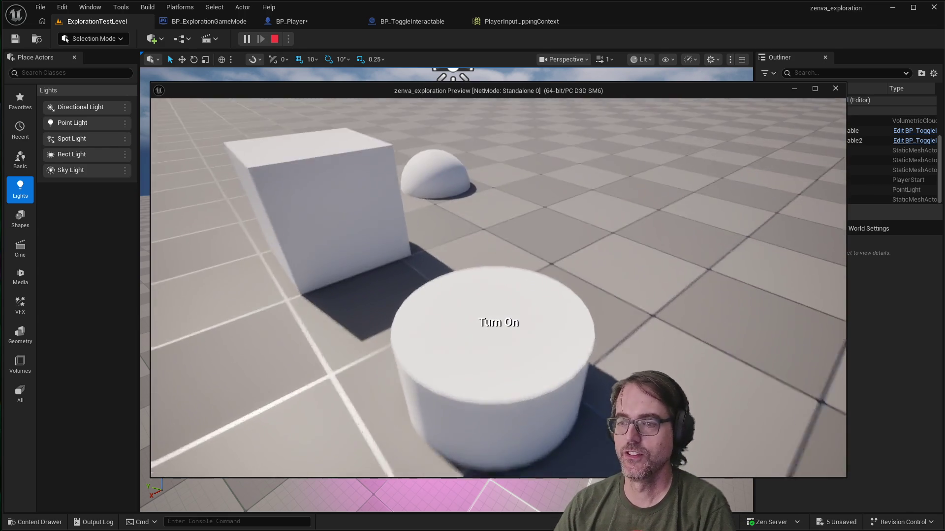
key(a)
key(e)
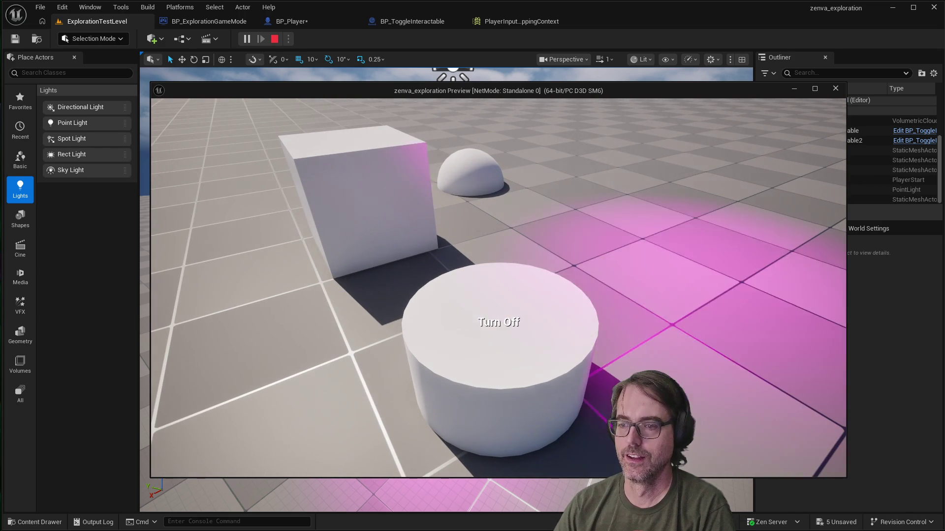
key(e)
key(s)
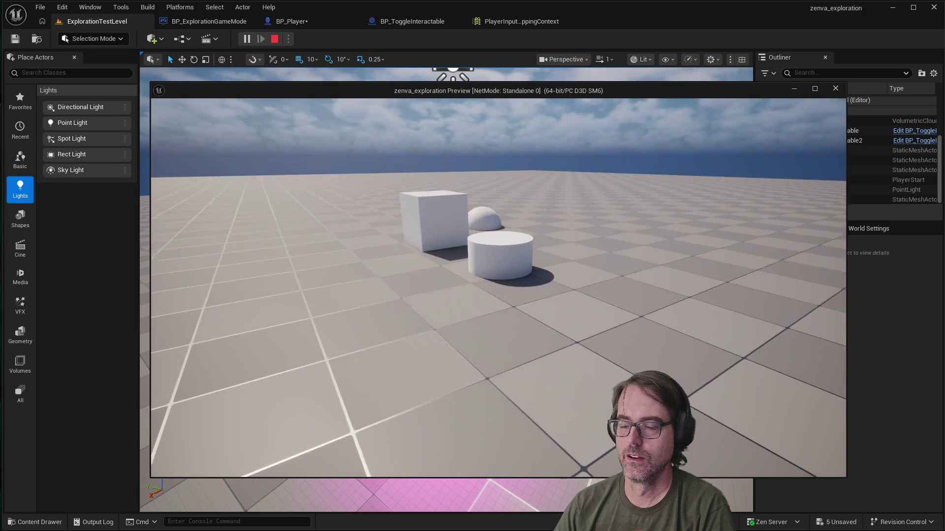
key(w)
key(e)
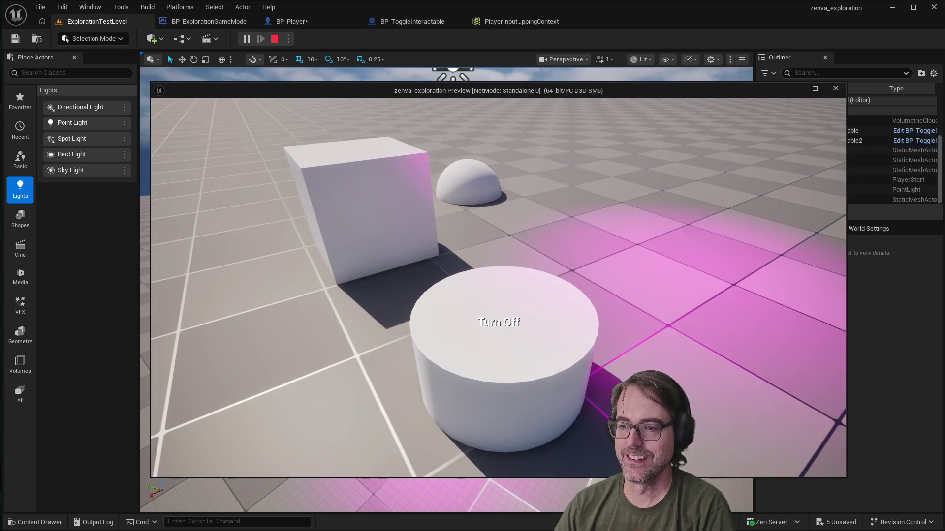
key(e)
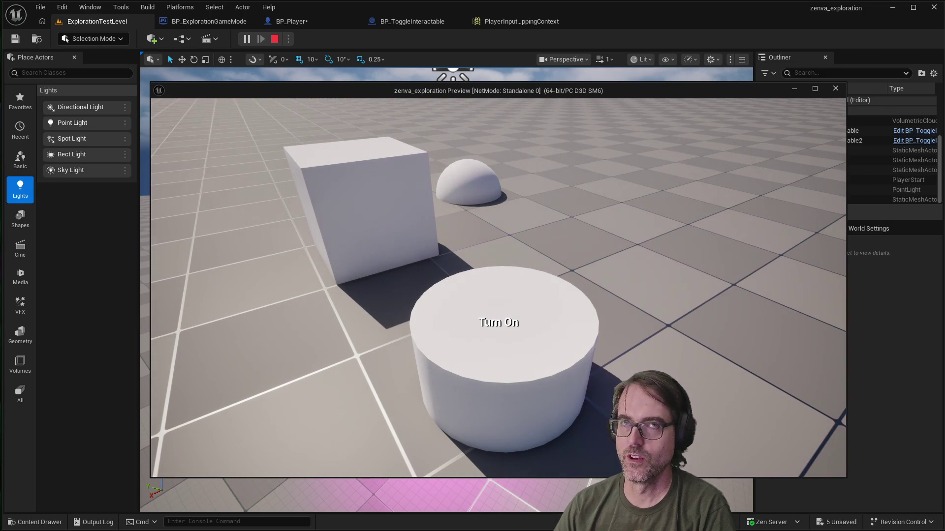
key(e)
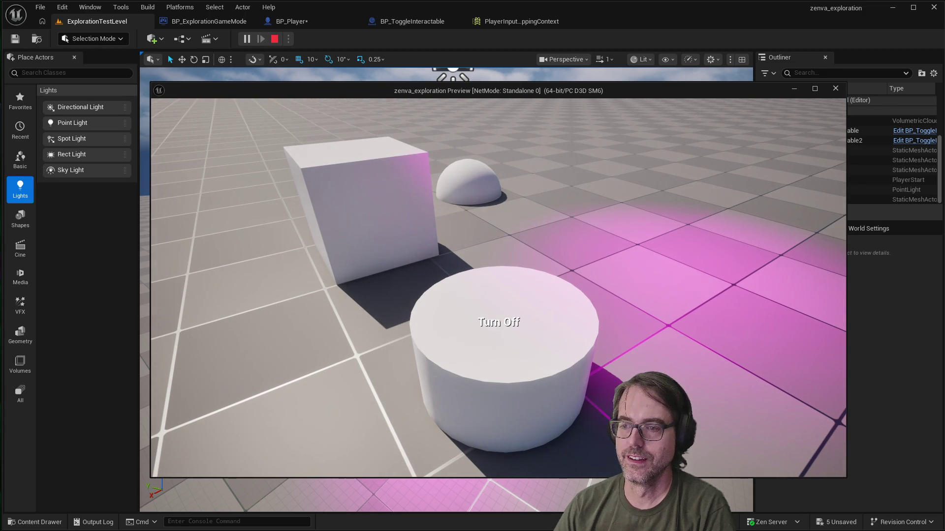
key(e)
key(s)
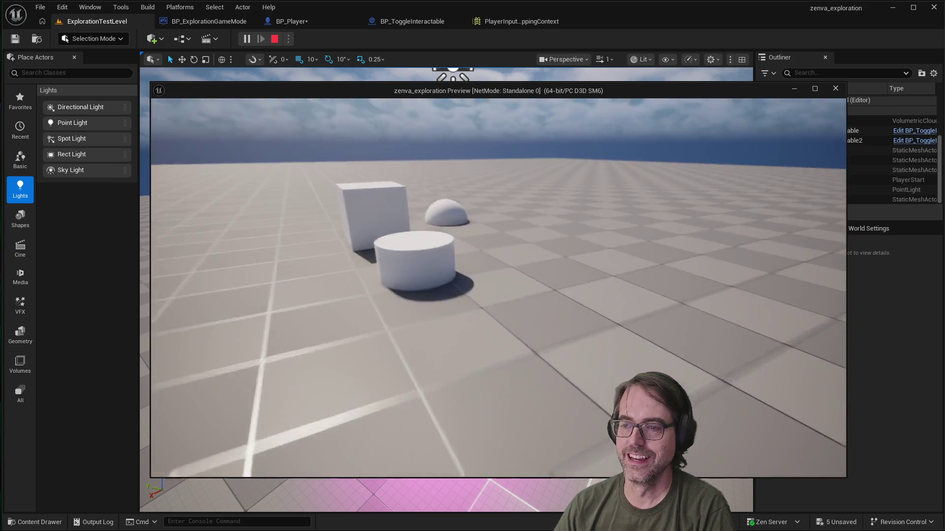
Step: Keep approaching and retreating while toggling the pink light rapidly, leaving it off
key(w)
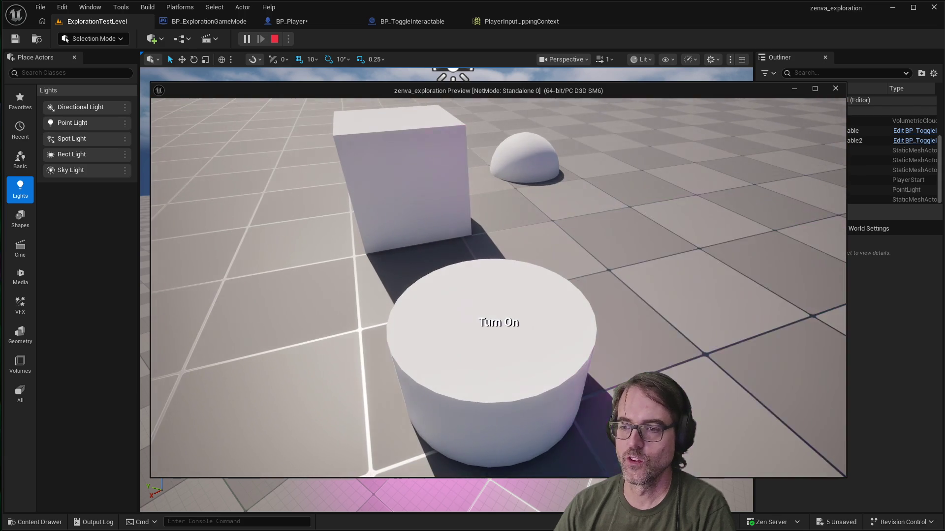
key(e)
key(e)
key(s)
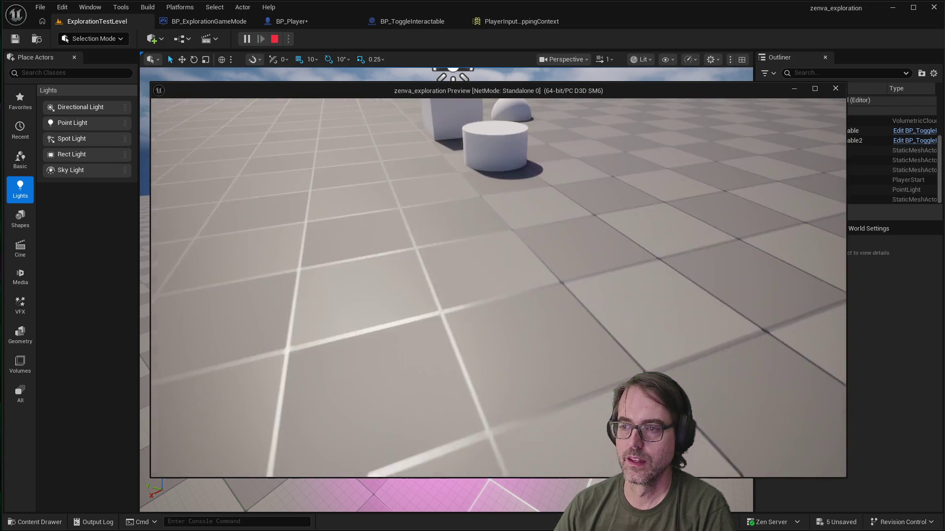
key(w)
key(e)
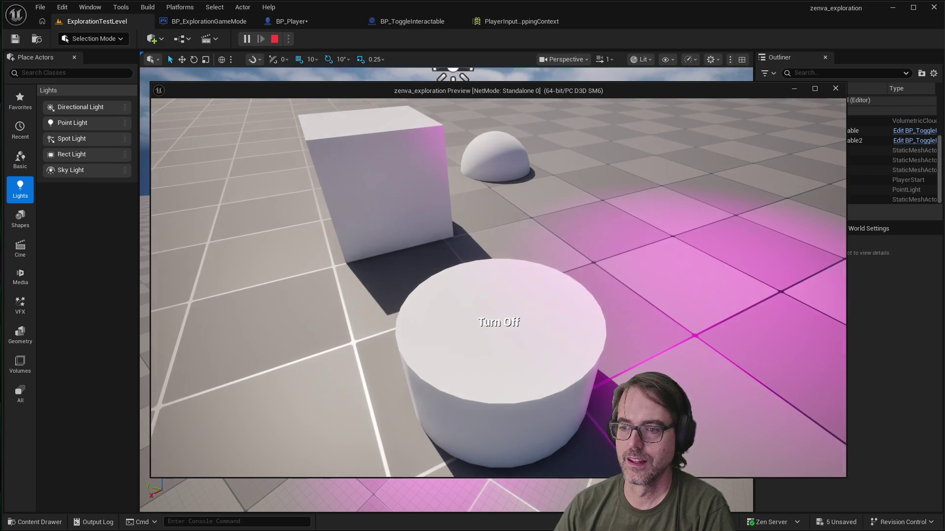
key(s)
key(e)
key(w)
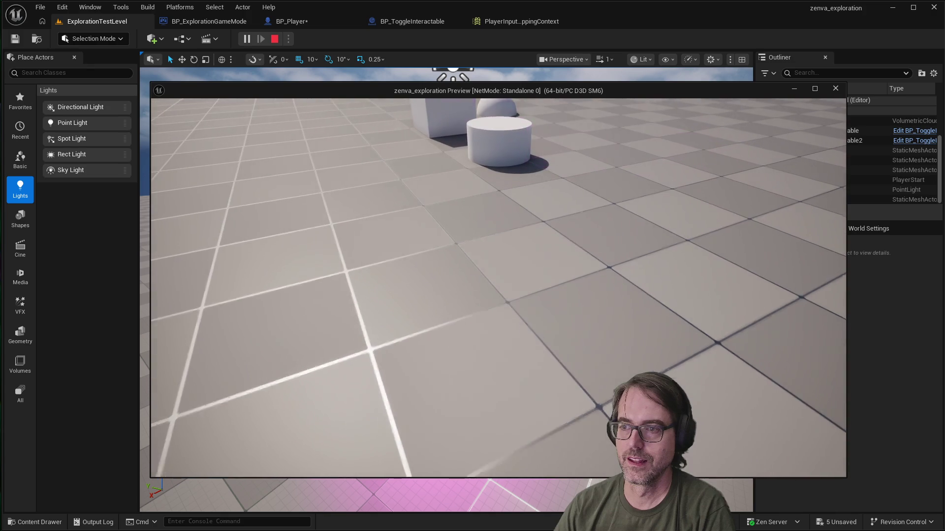
key(e)
key(s)
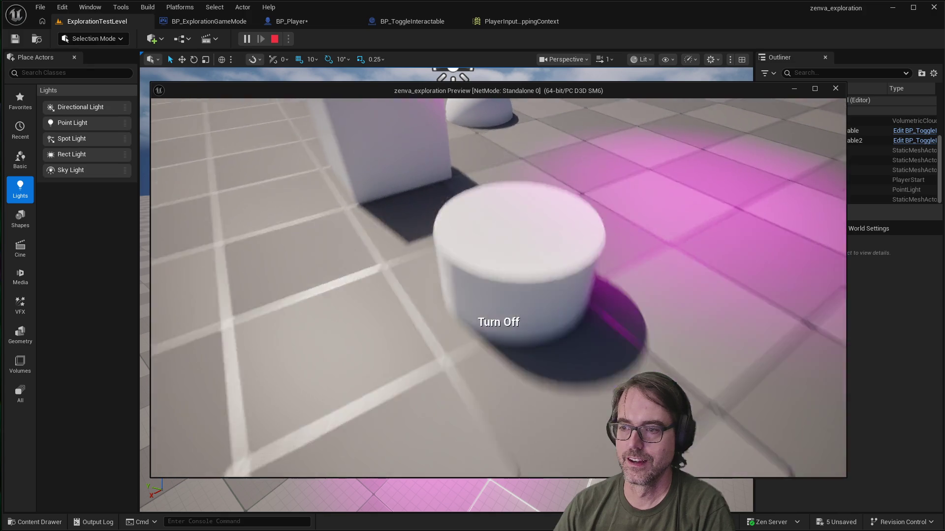
key(w)
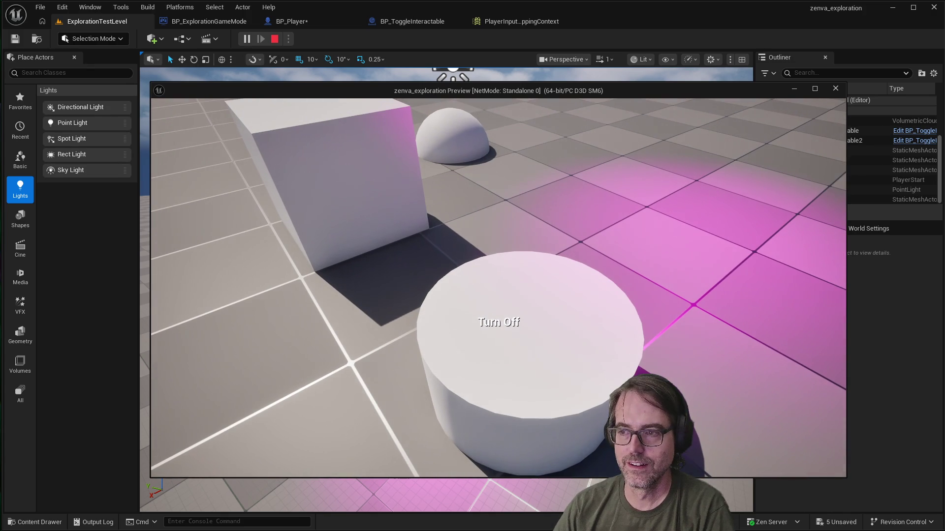
key(e)
key(e)
key(e)
key(e)
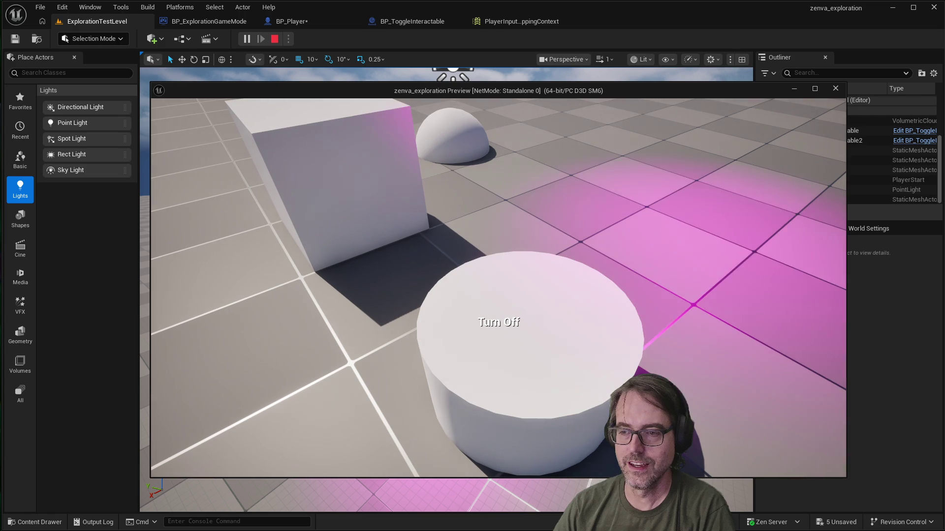
key(e)
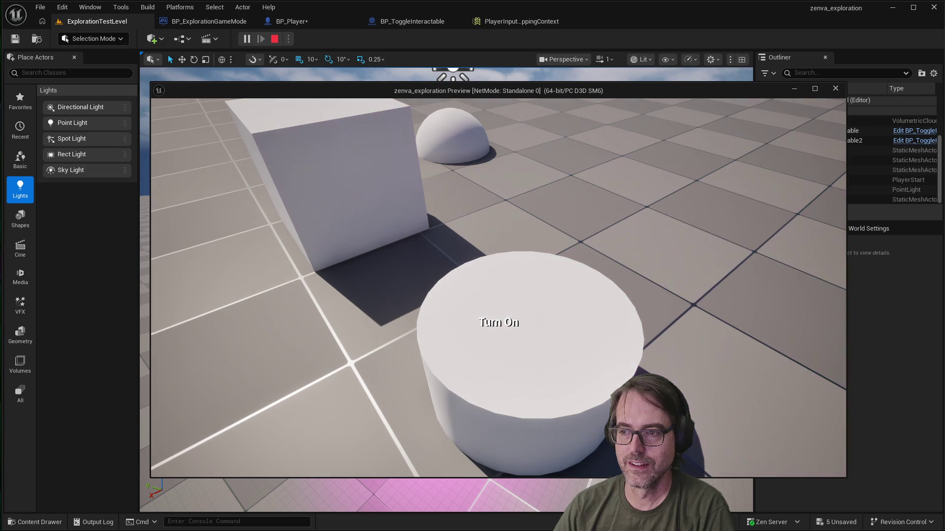
key(d)
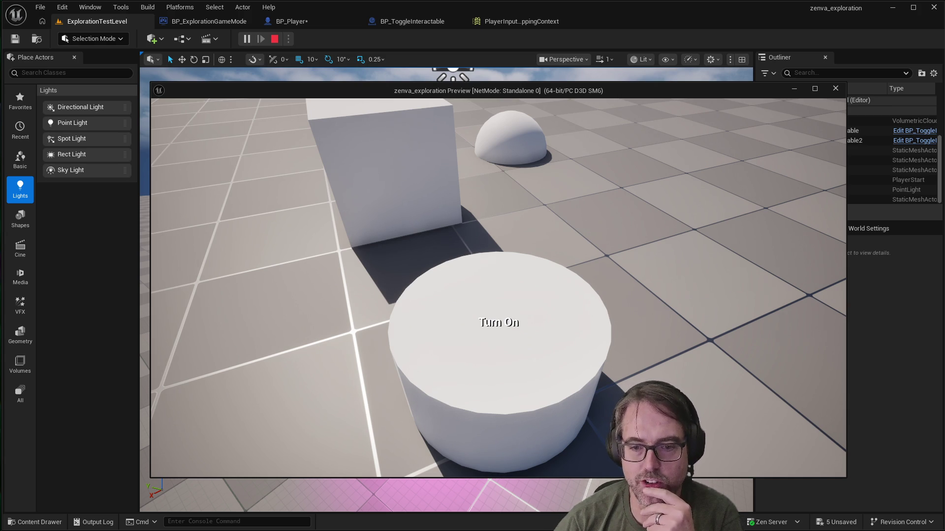
mouse_move(498, 287)
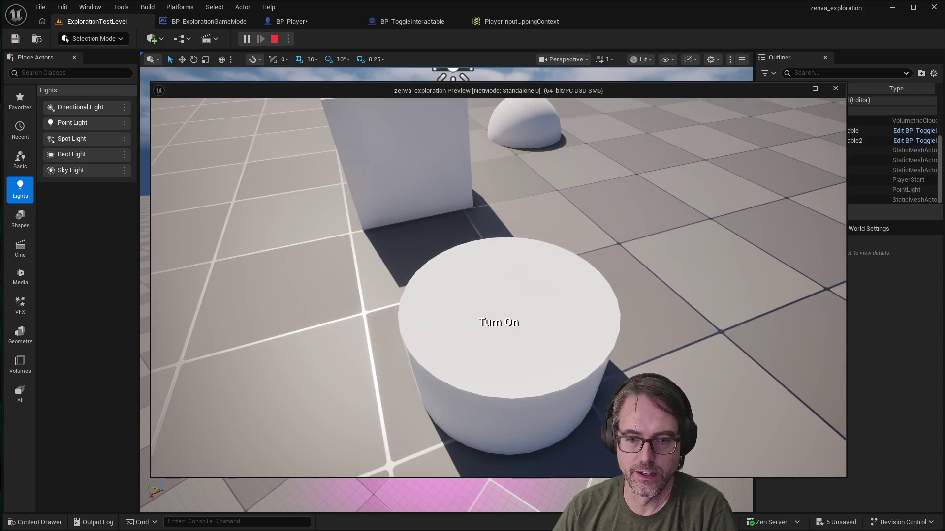
Step: Stop play-in-editor, read the Accessed None error about CurrentInteractable, and close the Message Log
key(Escape)
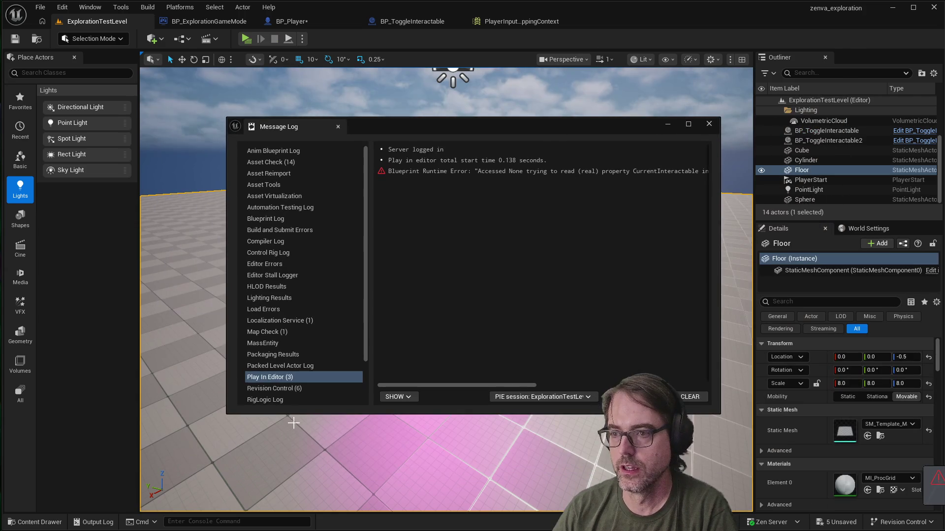
click(453, 172)
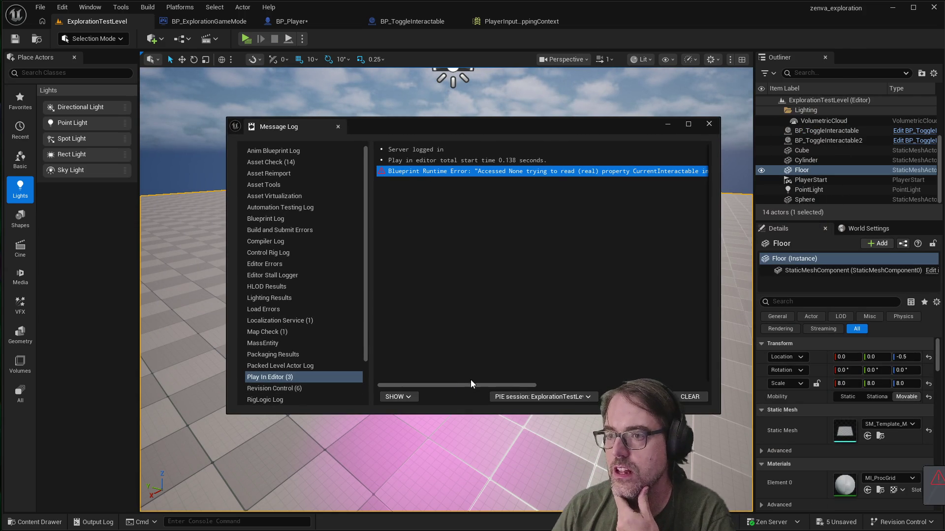
drag(470, 386, 659, 389)
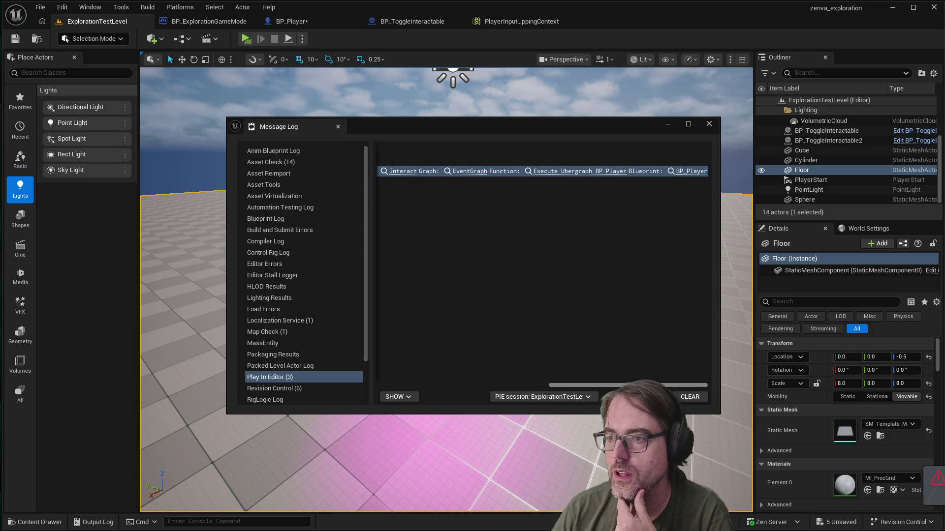
click(710, 124)
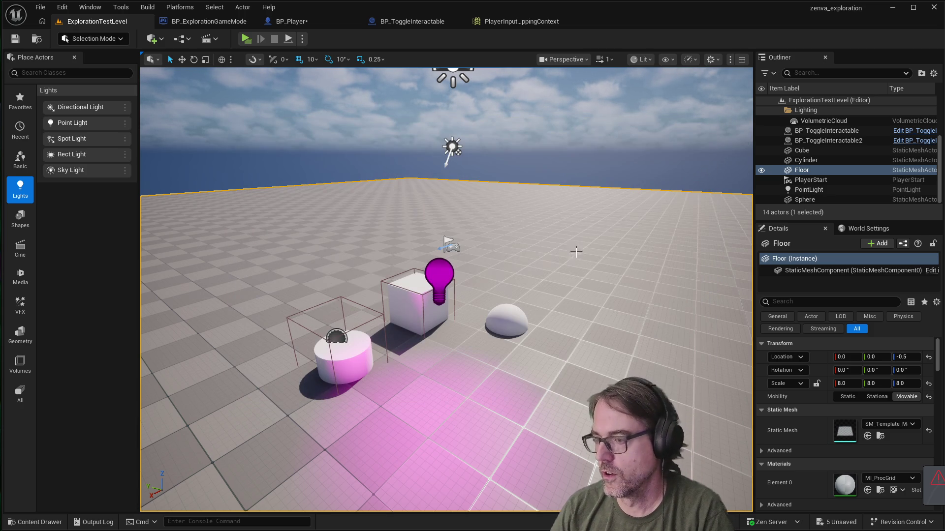
Step: Look around the cylinder, then select BP_ToggleInteractable2 to show its 2.0 Delay and 'Whatever' prompt
mouse_move(511, 260)
mouse_down()
mouse_move(556, 273)
mouse_move(506, 264)
mouse_up()
key(Escape)
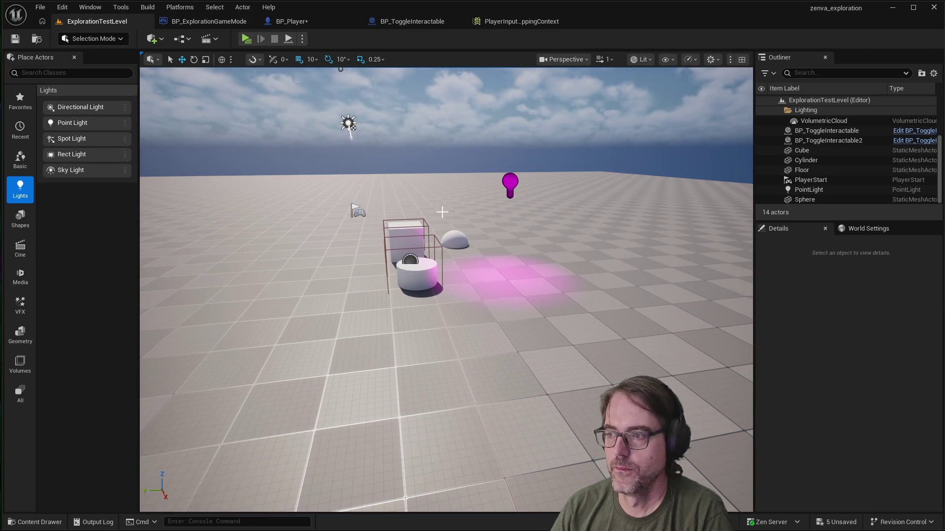
mouse_move(444, 255)
mouse_down()
mouse_move(431, 229)
mouse_move(453, 231)
mouse_up()
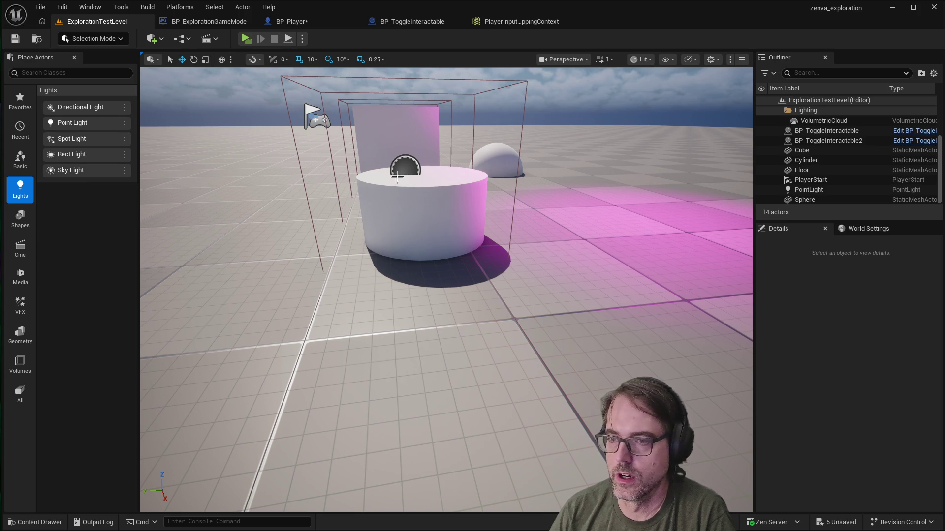
click(306, 172)
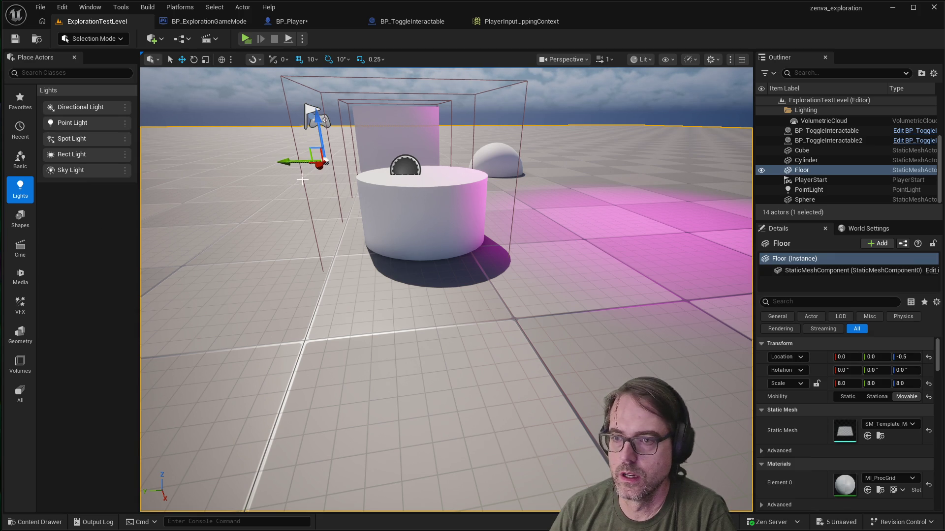
scroll(302, 182, down, 5)
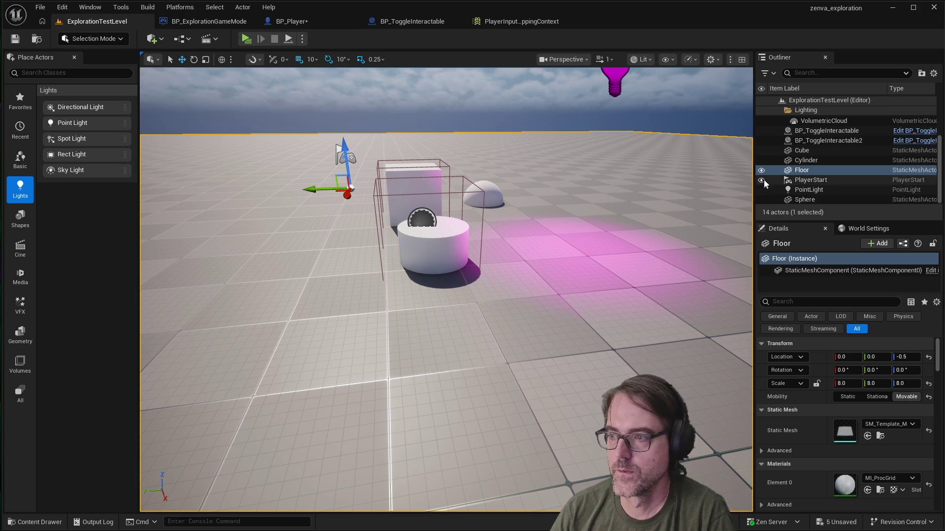
scroll(825, 158, up, 2)
click(827, 157)
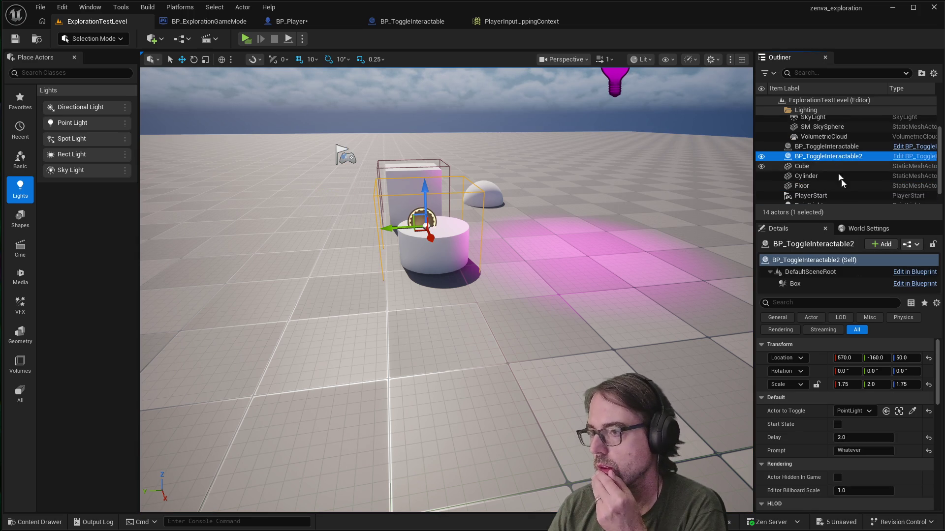
Step: Filter BP_ToggleInteractable2's Details for 'delay', then return to the BP_ToggleInteractable EventGraph's Delay node
click(824, 302)
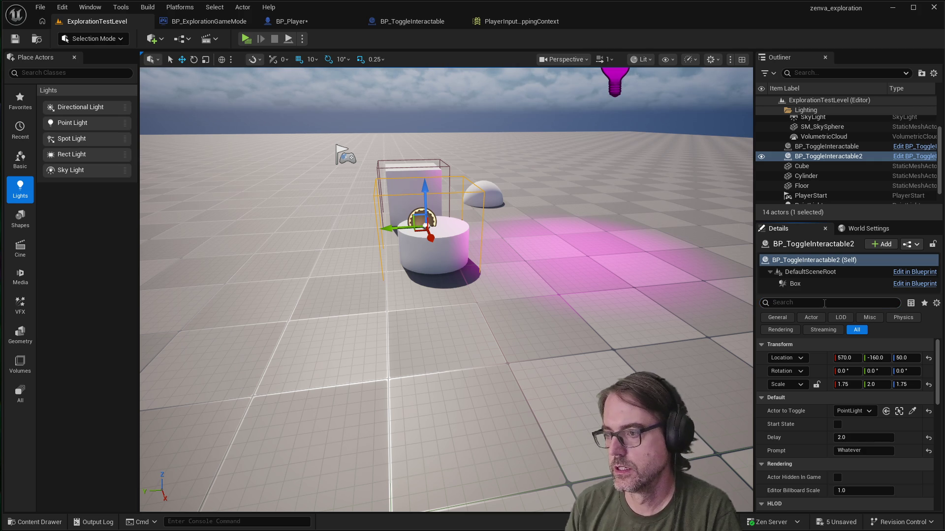
text(delay)
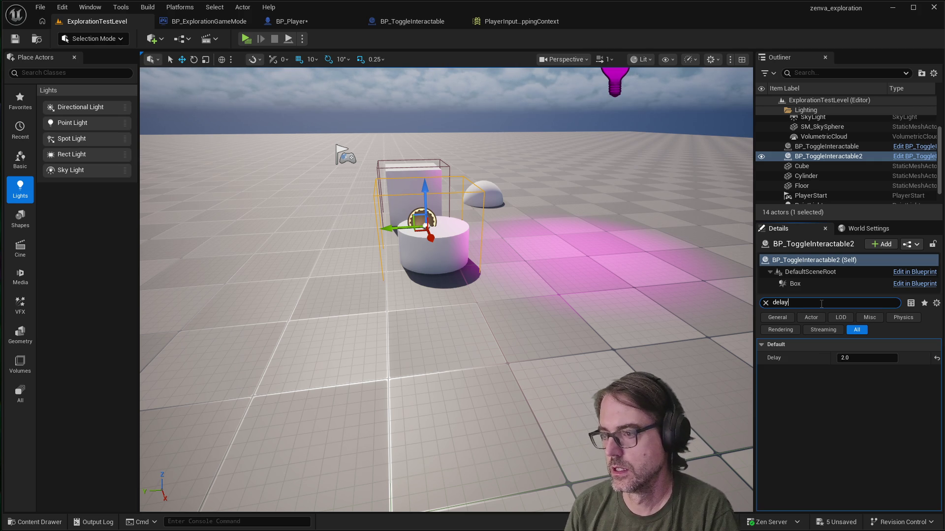
key(Escape)
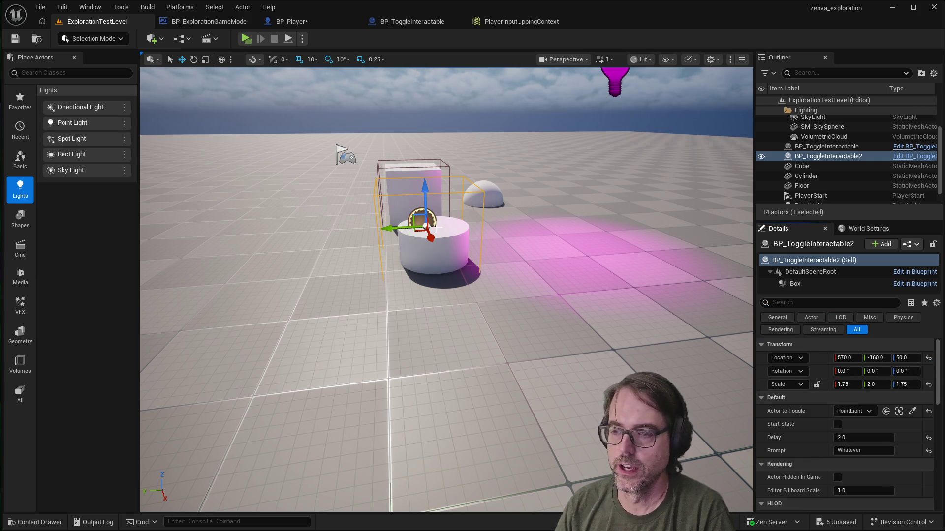
click(412, 18)
scroll(482, 206, up, 3)
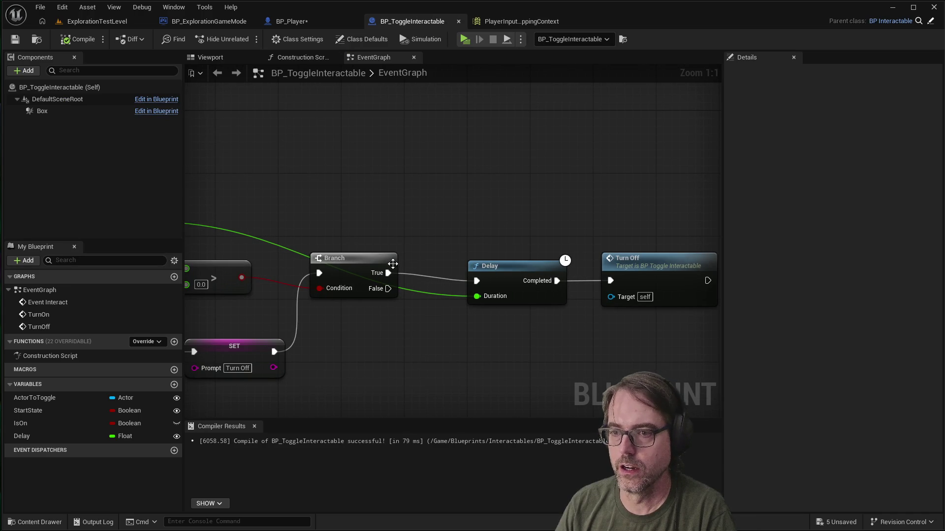
Step: Add a Retriggerable Delay fed by Branch True and the Delay variable, completing into Turn Off
right_click(473, 192)
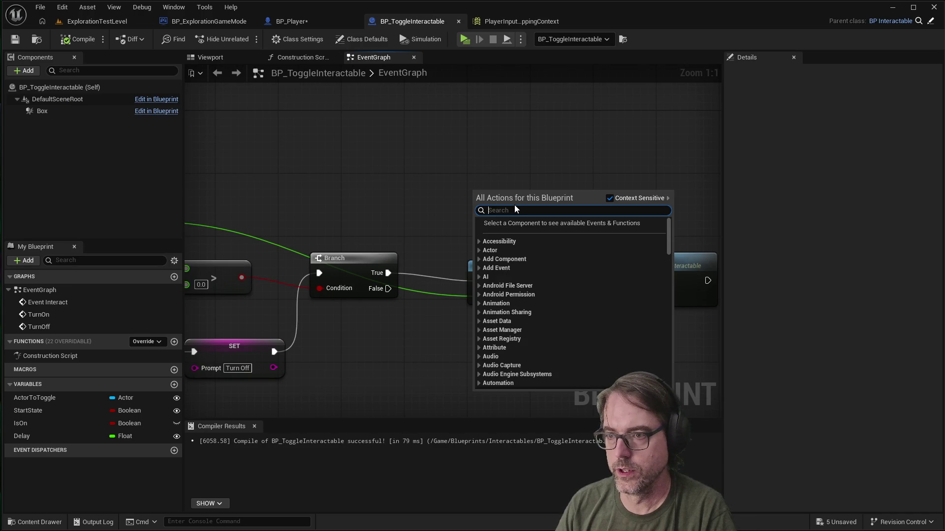
text(delay)
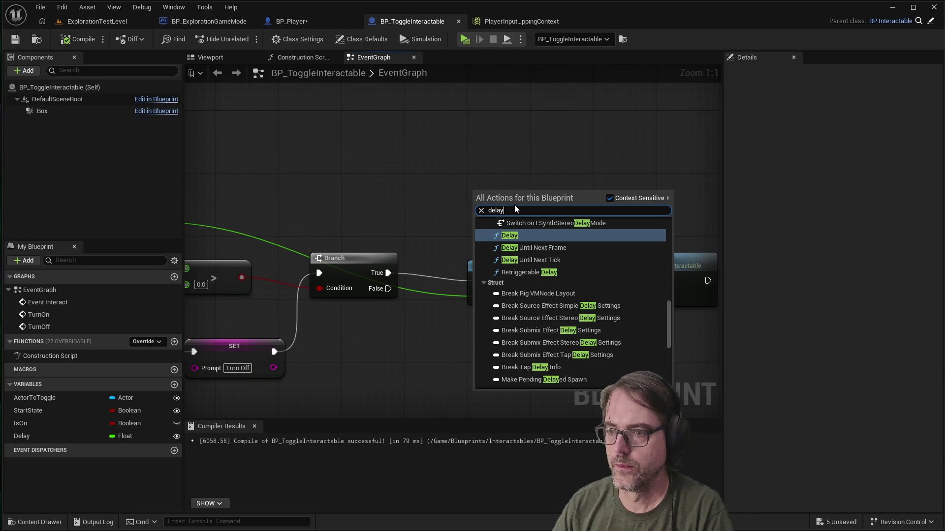
click(525, 272)
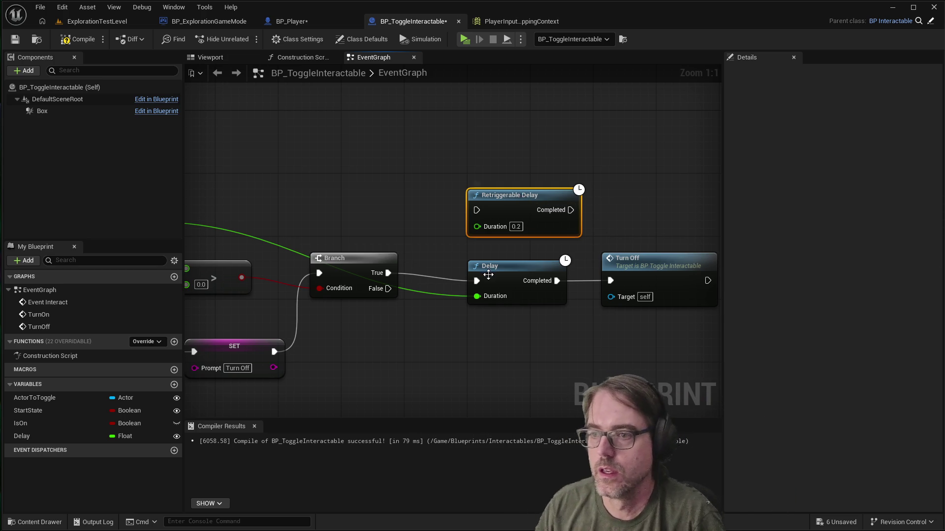
mouse_move(388, 273)
mouse_down()
mouse_move(465, 203)
mouse_move(477, 211)
mouse_up()
scroll(471, 305, down, 2)
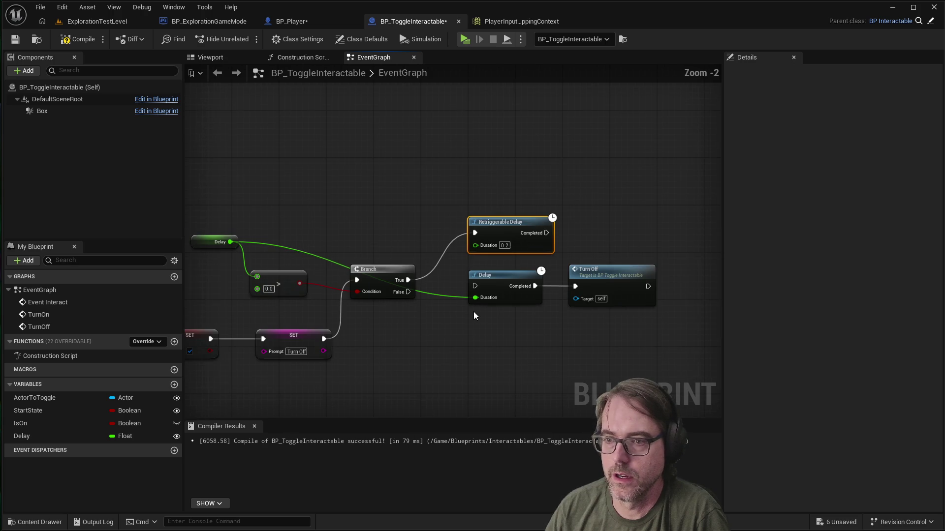
drag(231, 242, 477, 246)
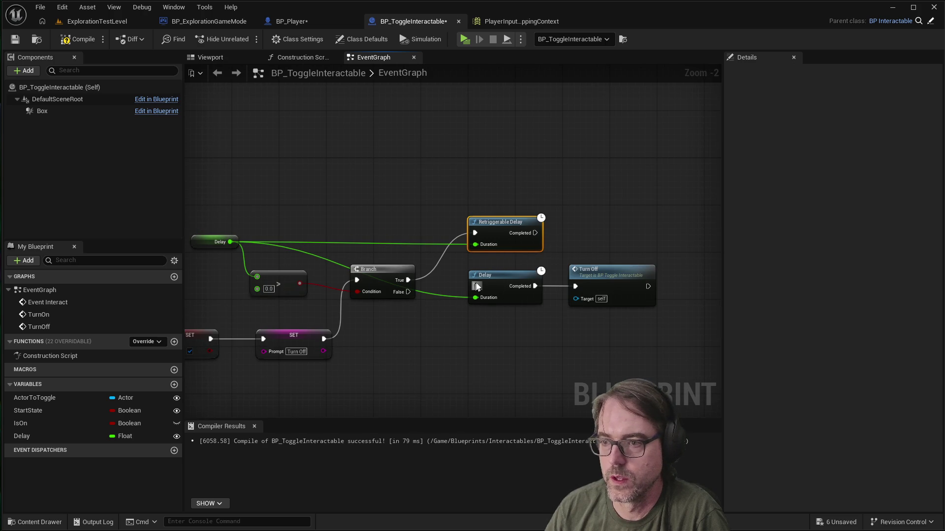
drag(533, 233, 575, 287)
Step: Delete the old Delay node, move the Retriggerable Delay into its place, then compile and save
key(Delete)
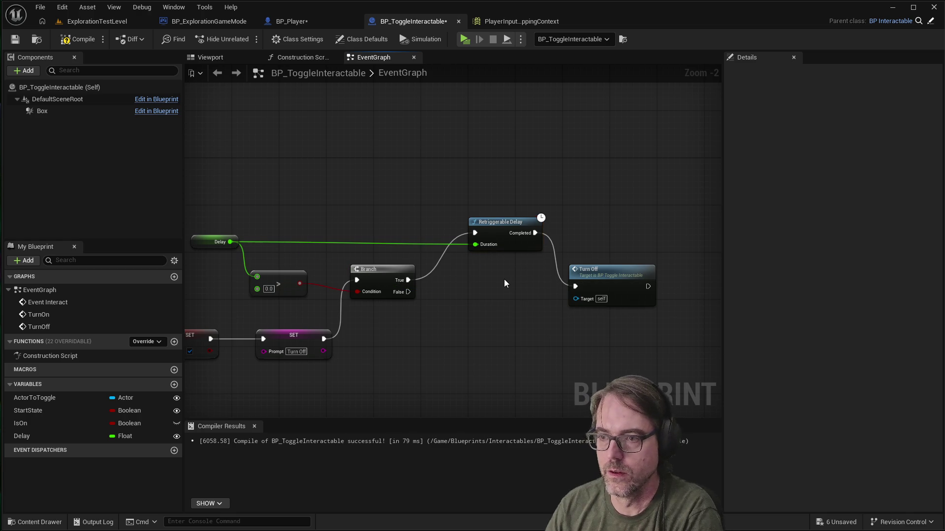
drag(504, 225, 497, 270)
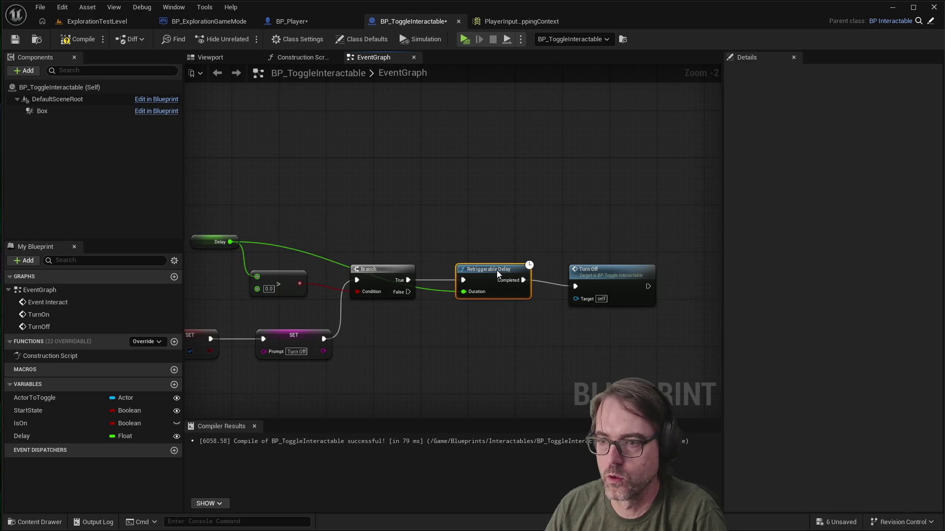
click(488, 316)
scroll(528, 327, down, 1)
scroll(519, 340, up, 1)
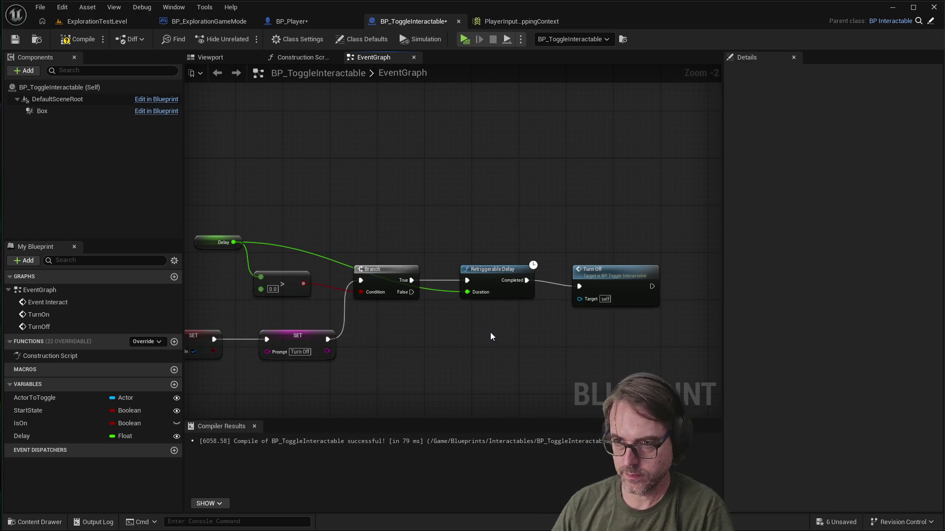
click(15, 40)
click(74, 39)
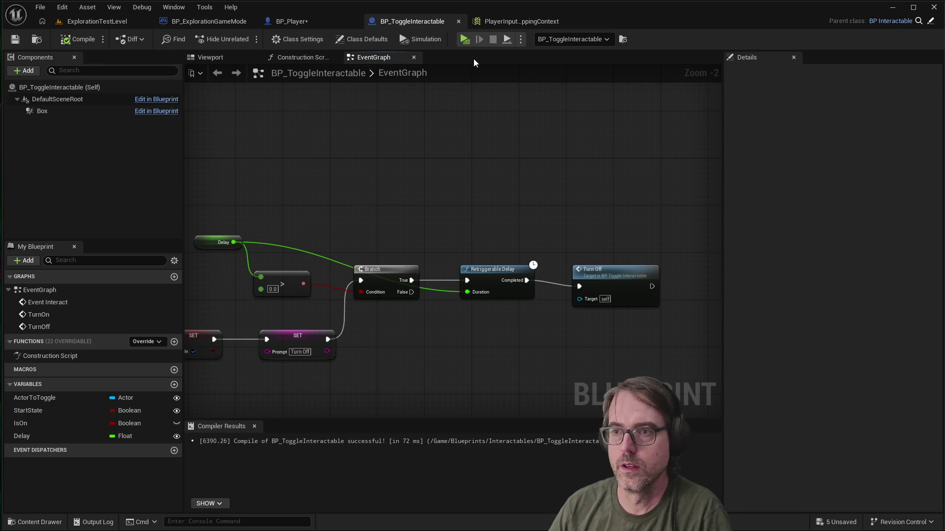
click(465, 38)
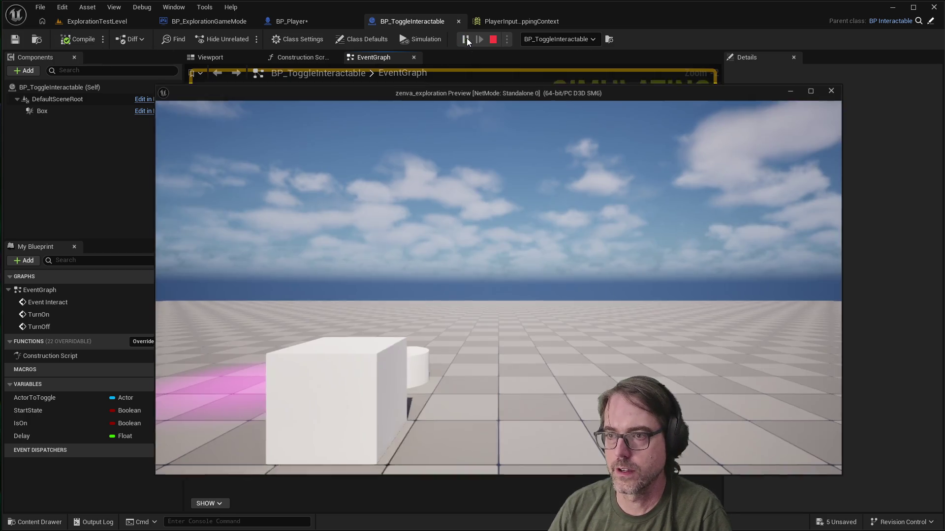
click(564, 197)
key(w)
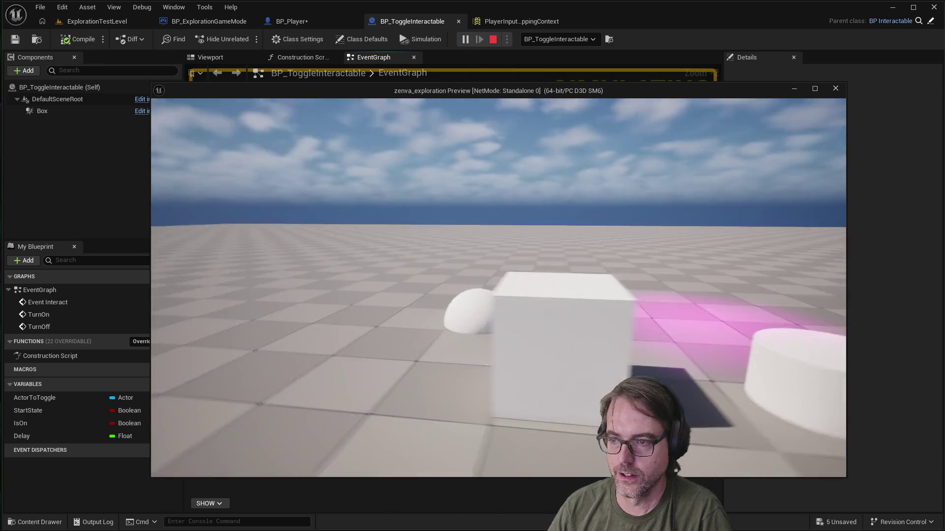
key(s)
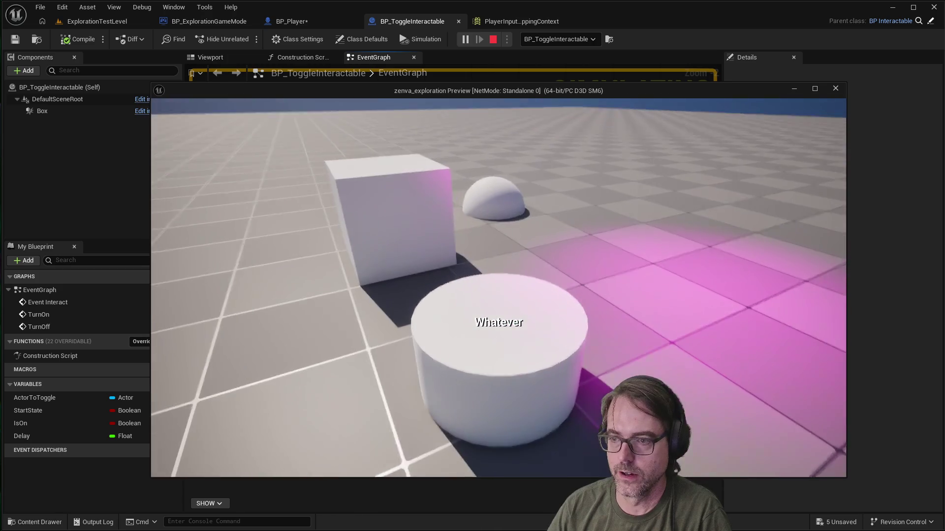
key(e)
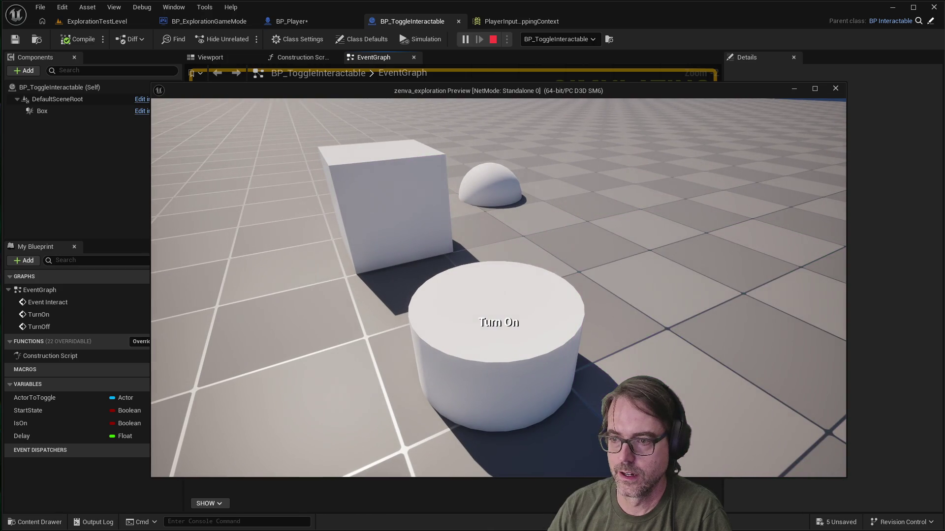
key(e)
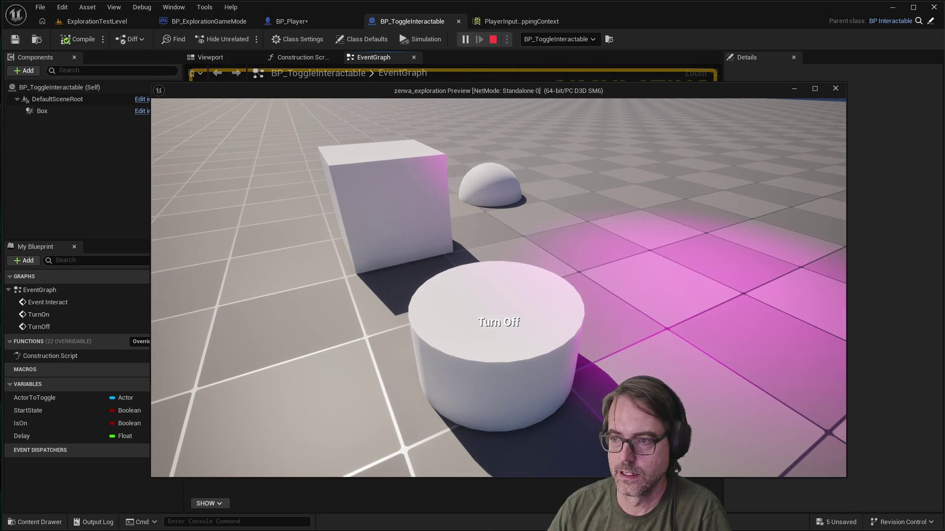
key(e)
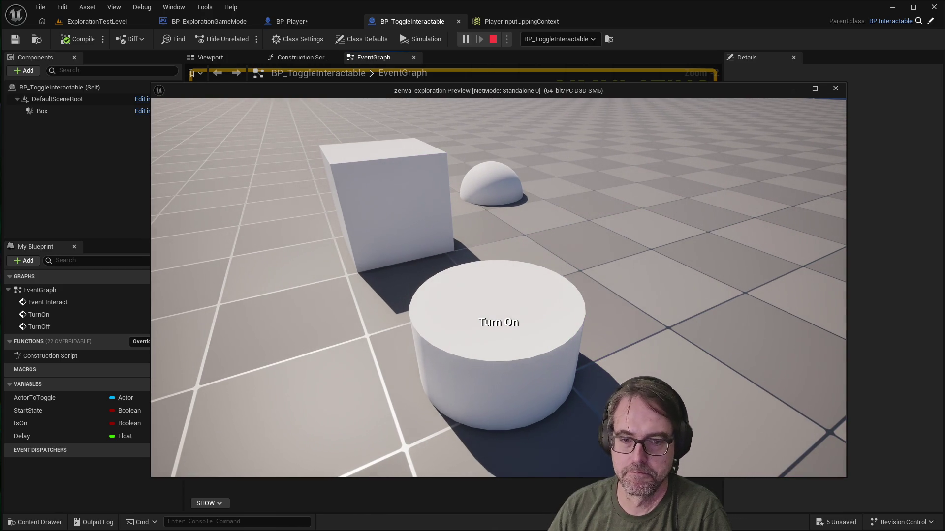
key(e)
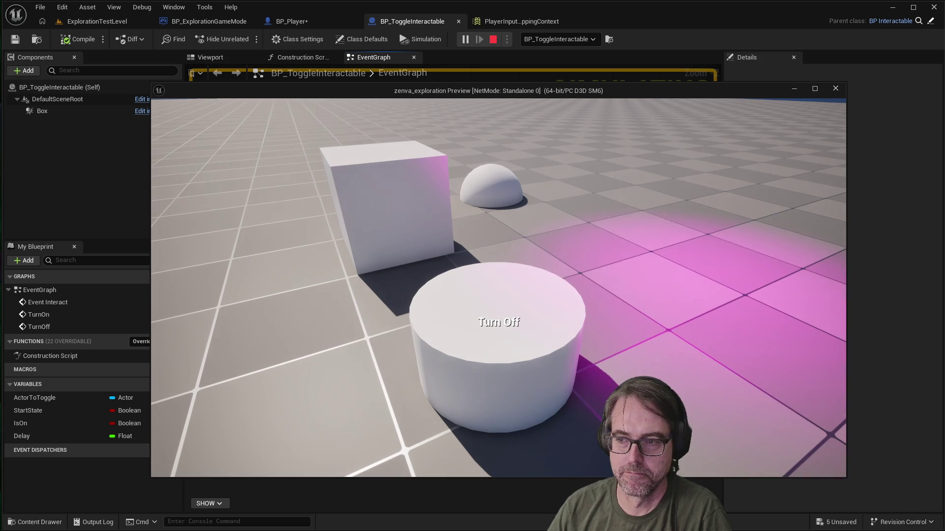
key(e)
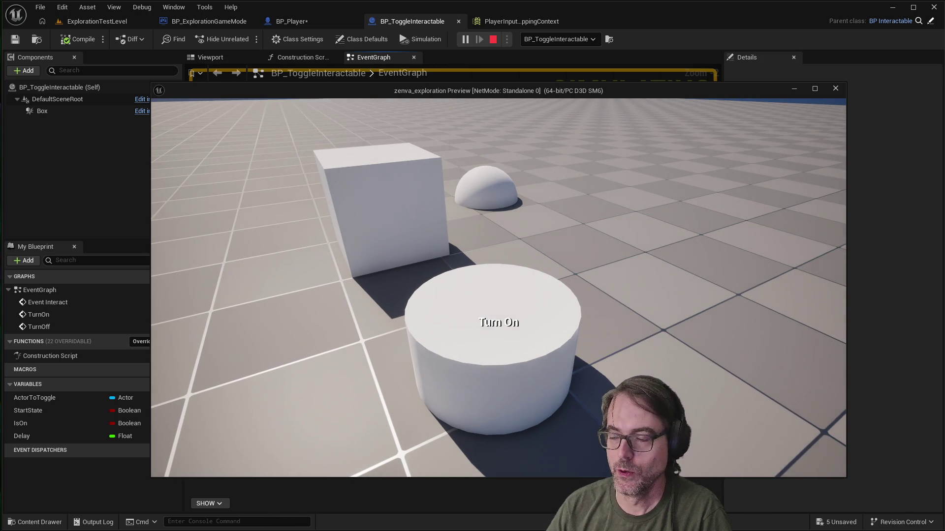
key(e)
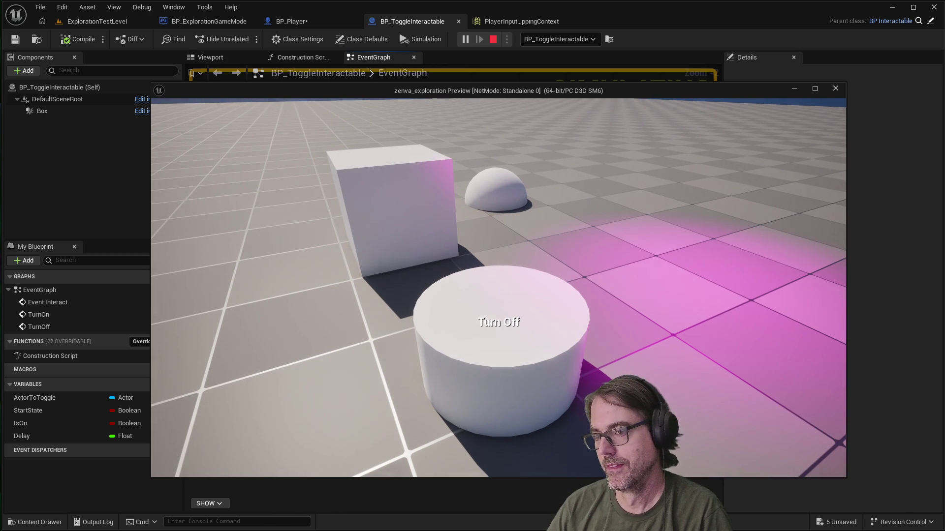
key(e)
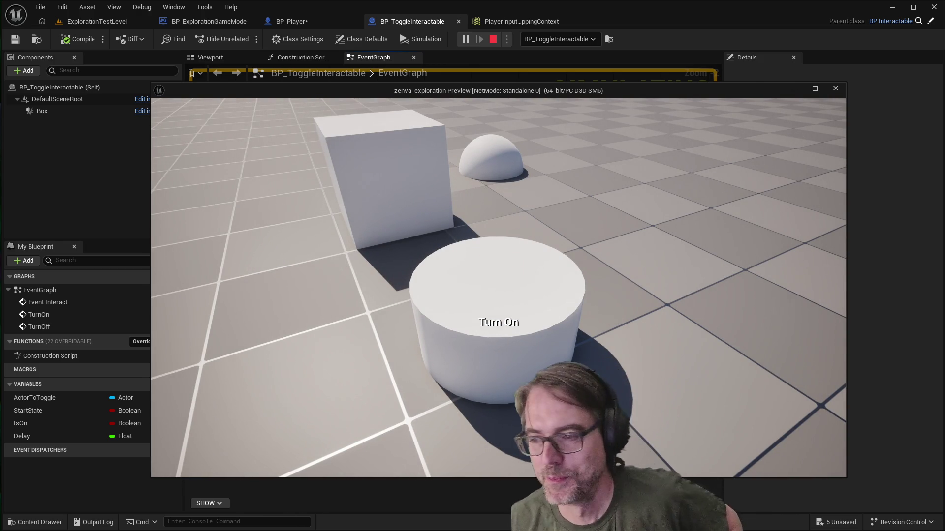
key(s)
key(s)
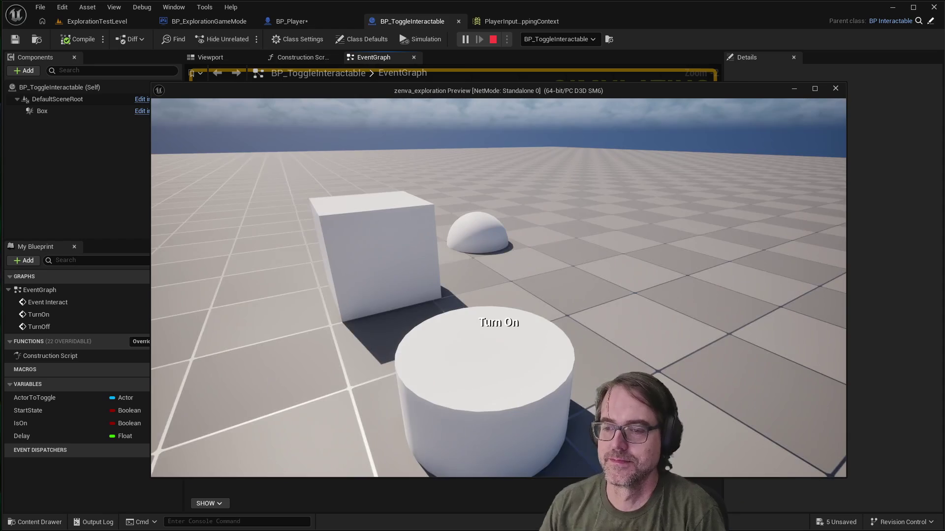
key(w)
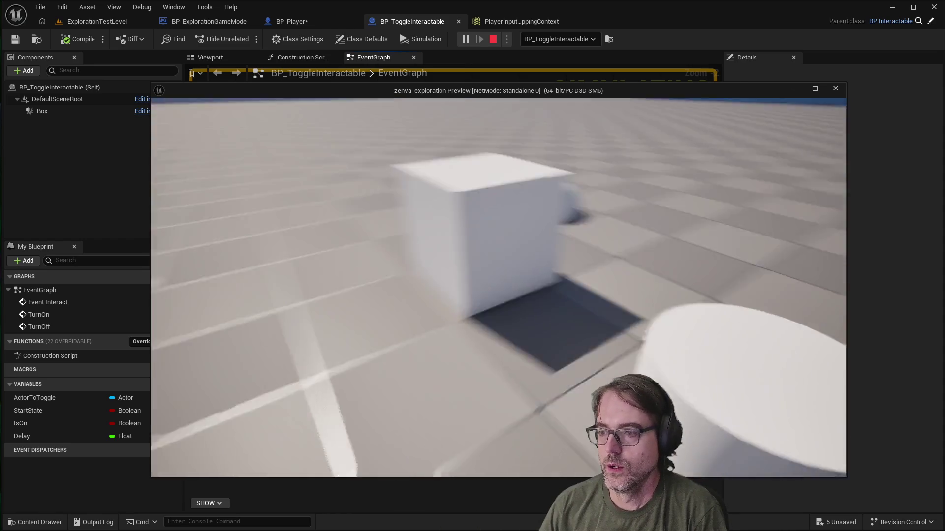
key(s)
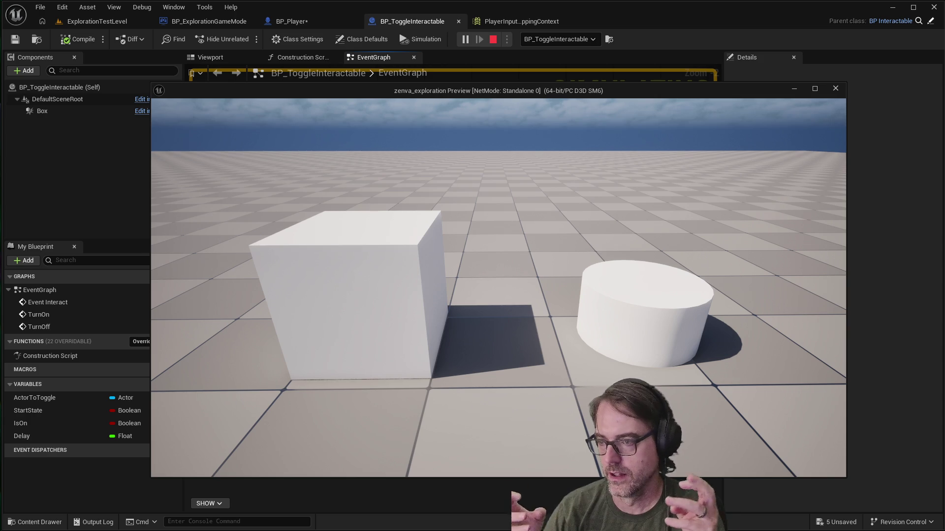
key(w)
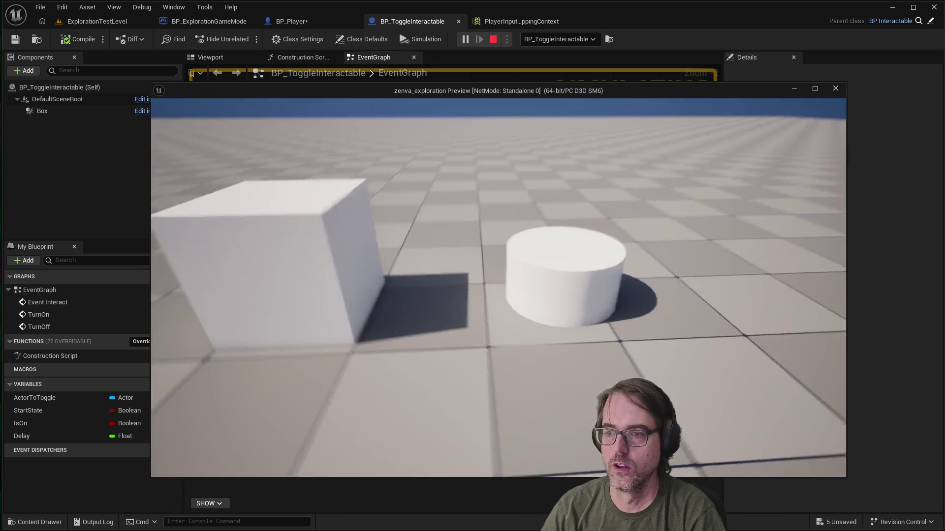
key(s)
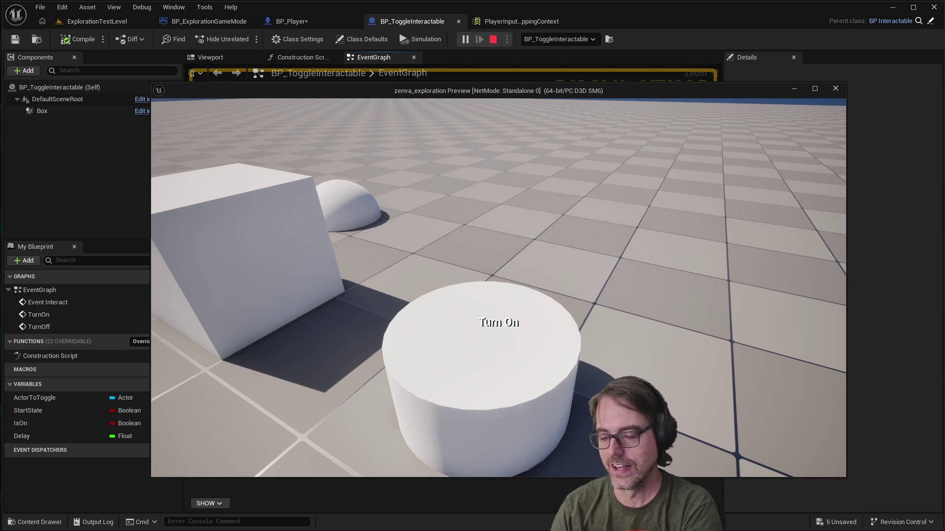
key(s)
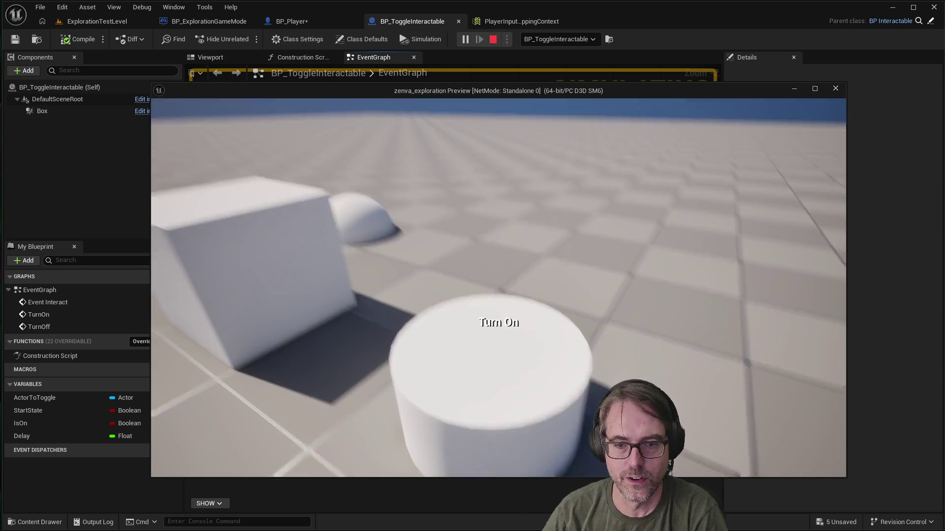
key(w)
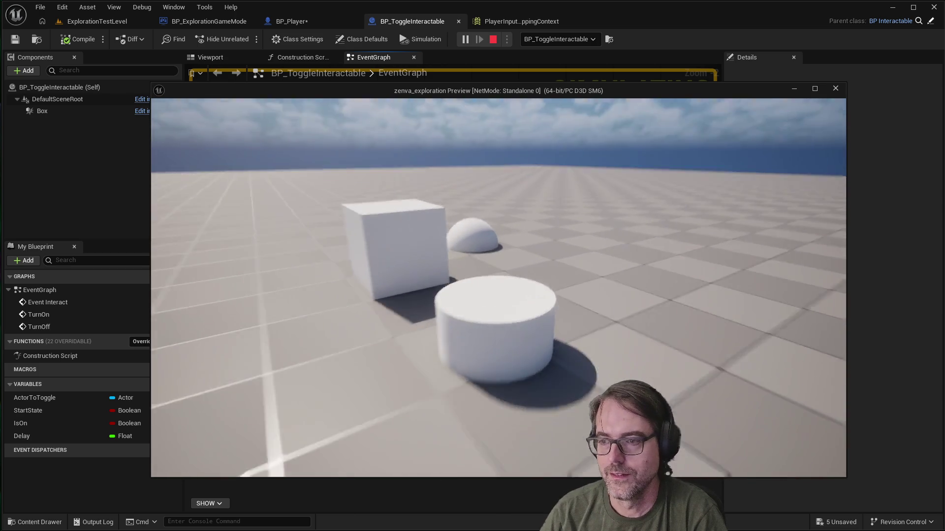
key(e)
key(e)
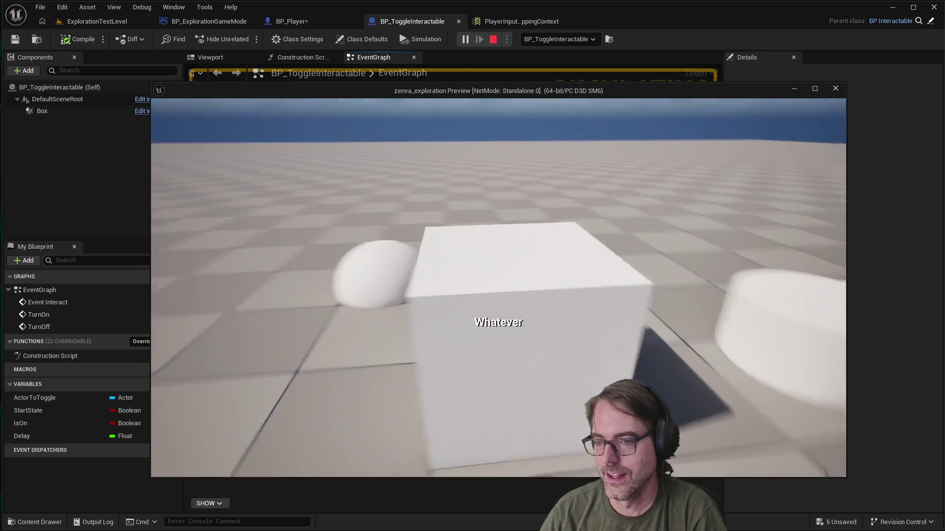
key(w)
key(e)
key(e)
key(e)
key(e)
key(e)
key(e)
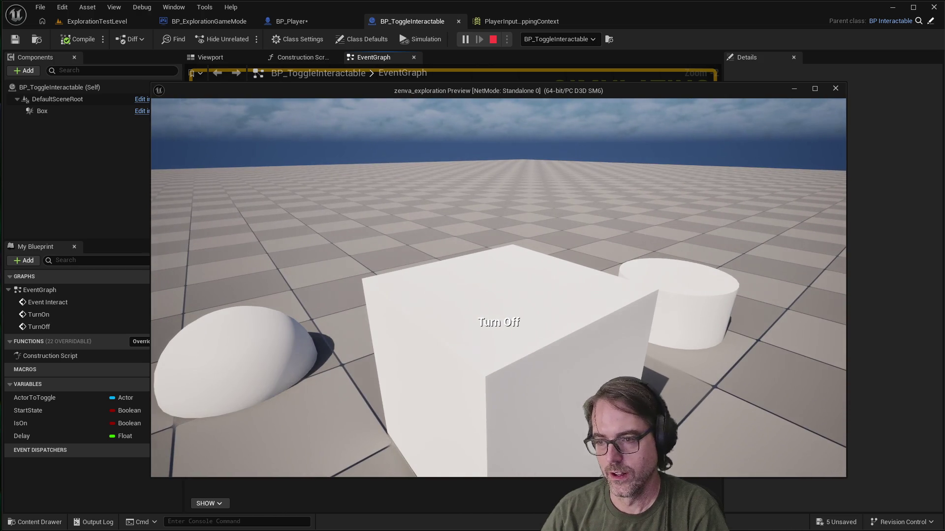
key(Escape)
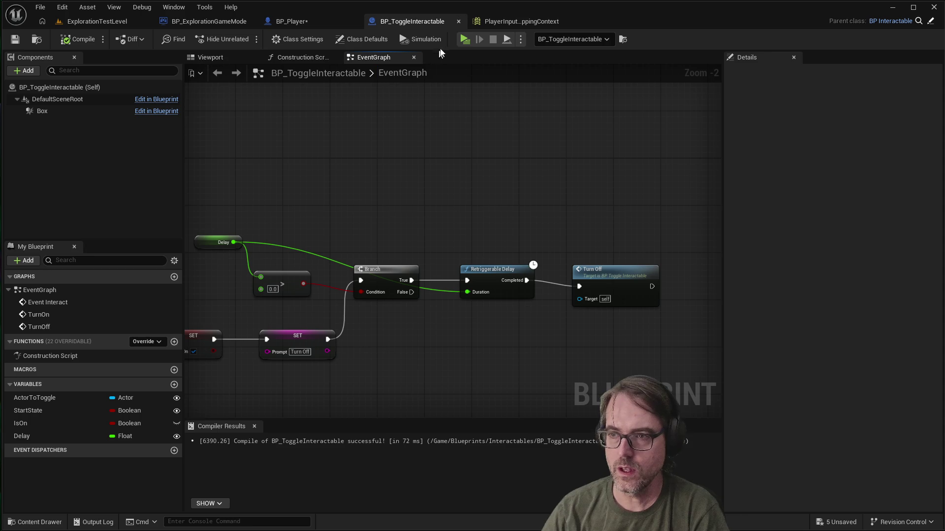
scroll(601, 227, down, 4)
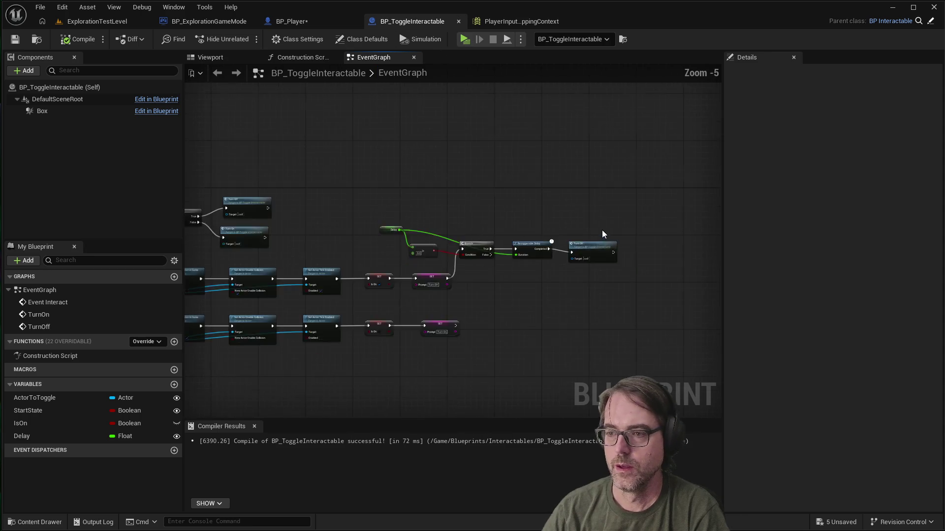
scroll(353, 237, up, 4)
scroll(393, 248, down, 4)
scroll(516, 246, up, 2)
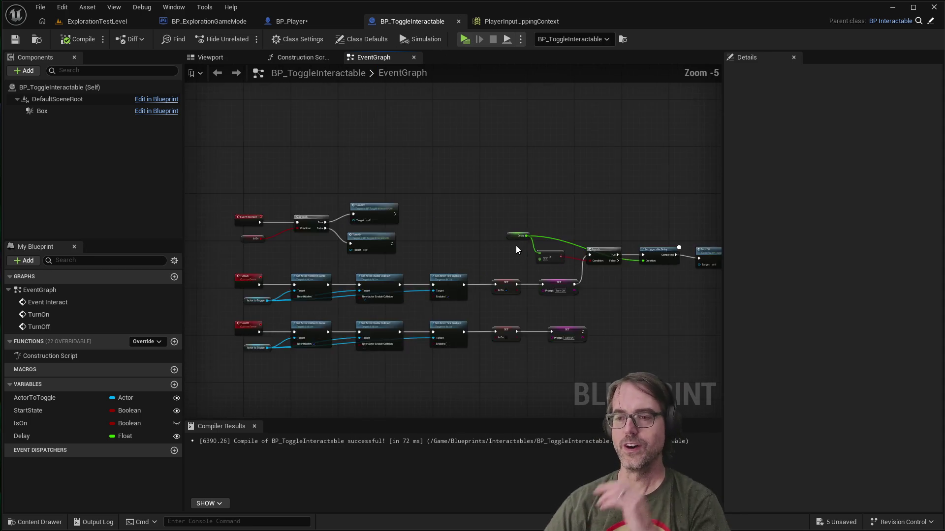
scroll(515, 248, down, 1)
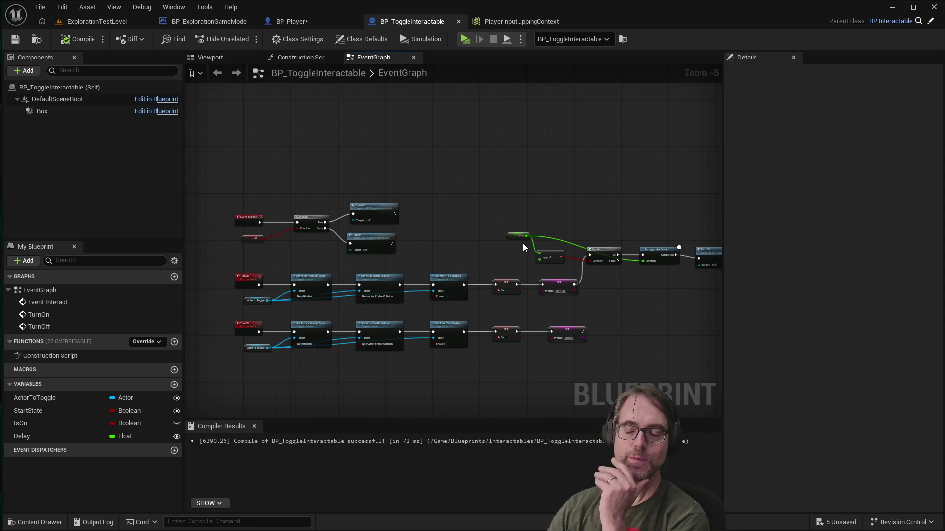
scroll(488, 204, down, 1)
scroll(473, 210, up, 1)
scroll(474, 211, down, 1)
scroll(536, 223, up, 1)
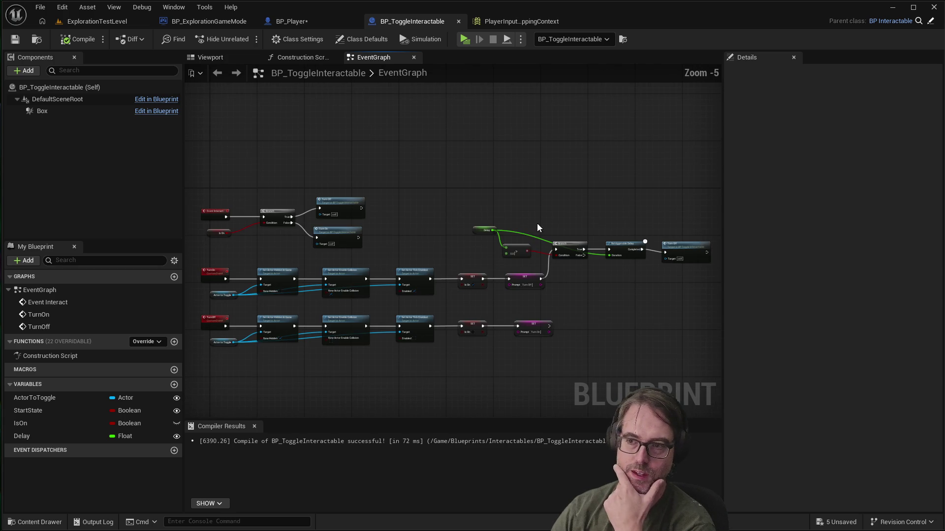